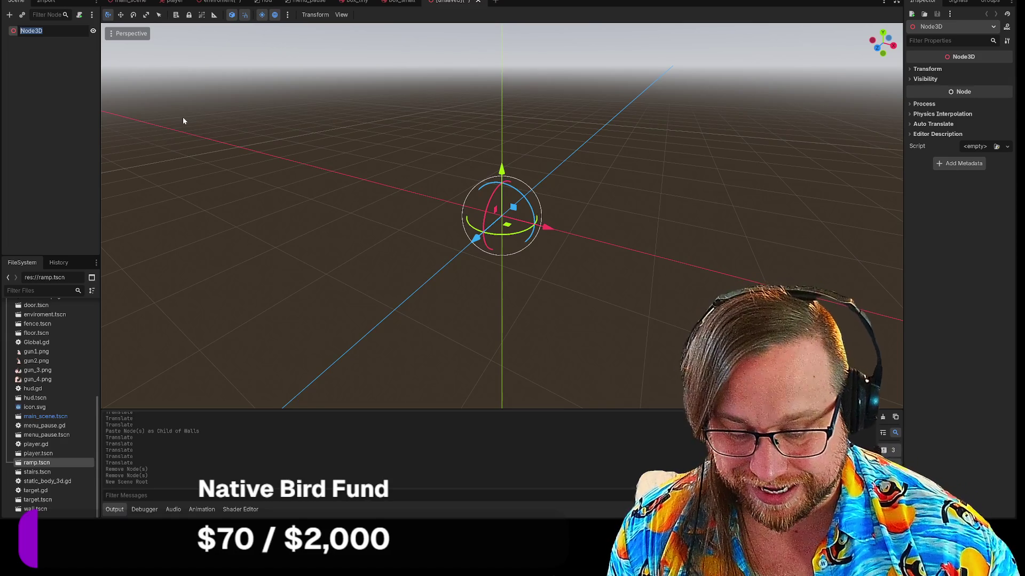
# Rename the root node to BigRamp and look at the walls in the environment scene.
pyautogui.write('BigRa')
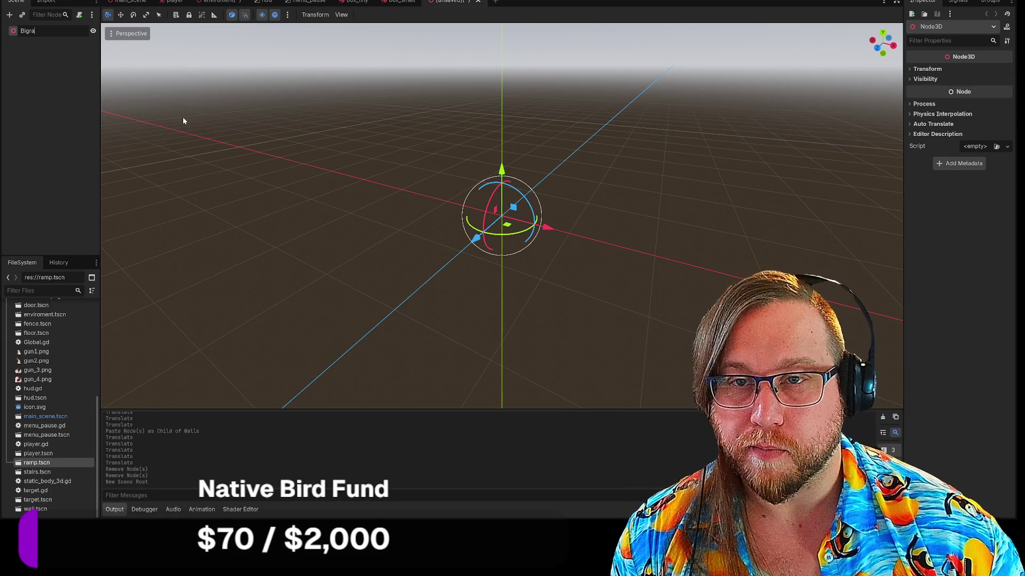
pyautogui.write('mp')
pyautogui.press('Return')
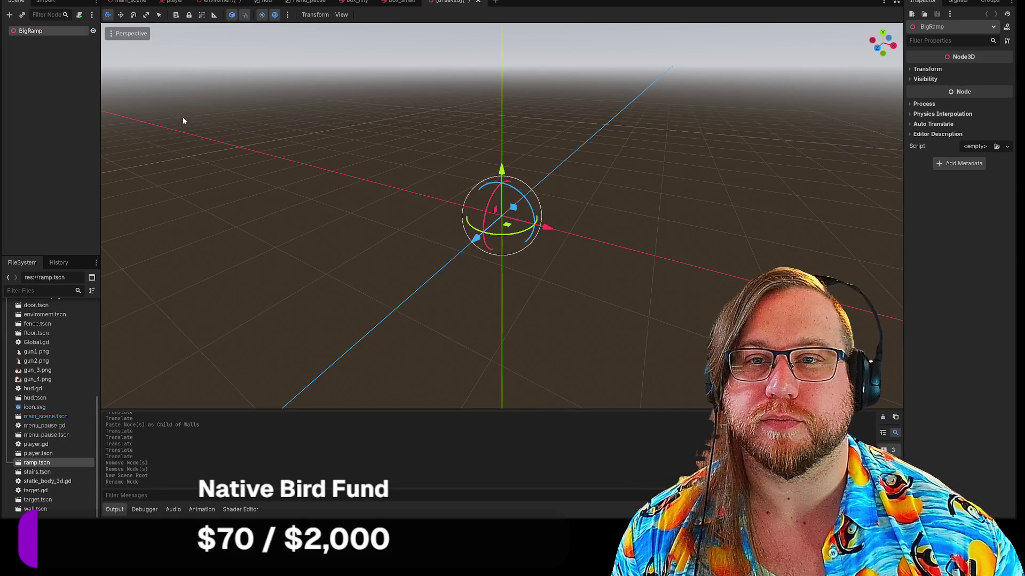
pyautogui.rightClick(218, 3)
pyautogui.click(238, 23)
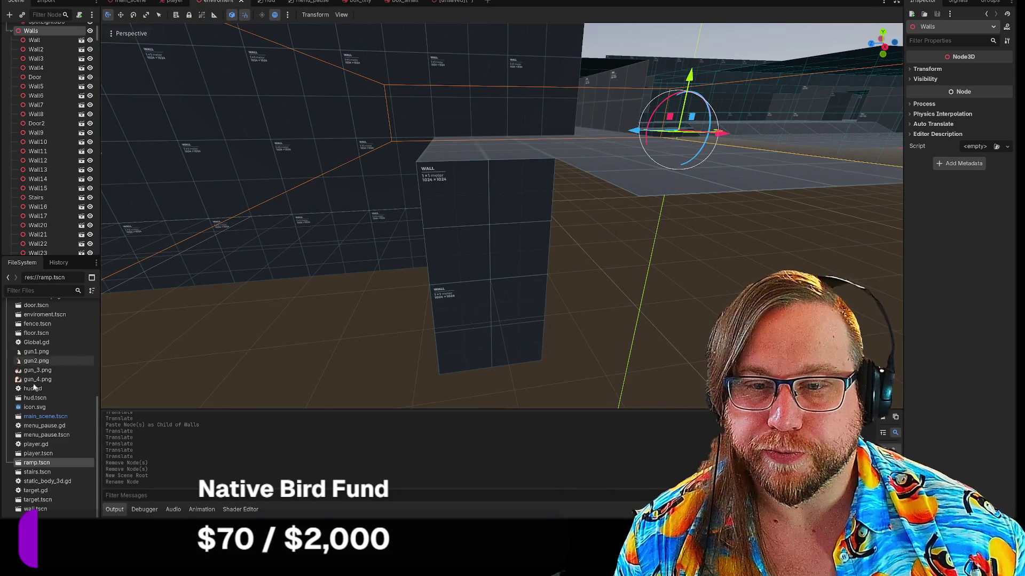
# Open ramp.tscn to inspect its mesh node, then return to the unsaved BigRamp scene.
pyautogui.doubleClick(45, 463)
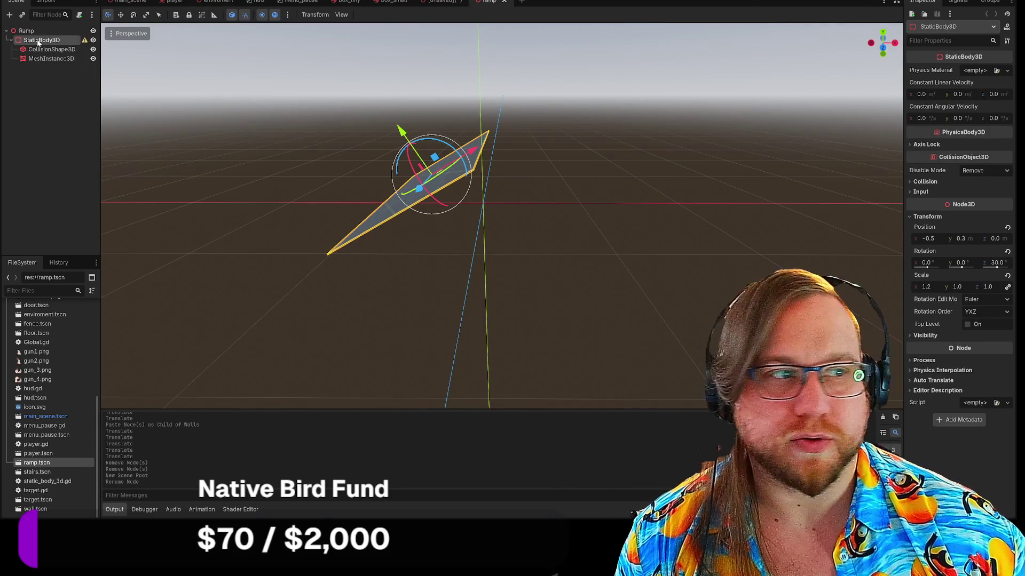
pyautogui.click(46, 58)
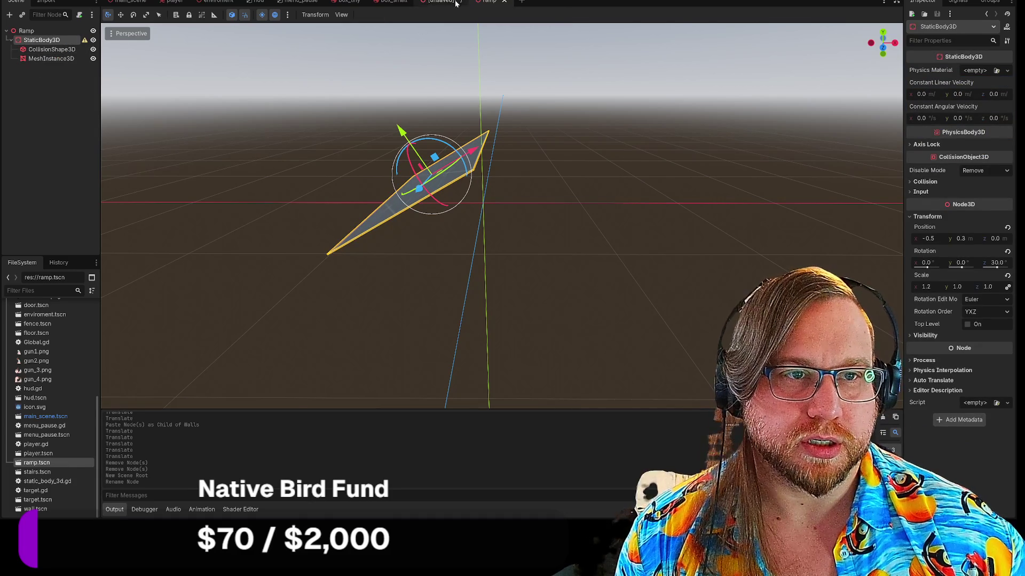
pyautogui.click(438, 2)
pyautogui.rightClick(30, 31)
# Add a StaticBody3D under BigRamp with a CollisionShape3D child.
pyautogui.click(53, 45)
pyautogui.write('static')
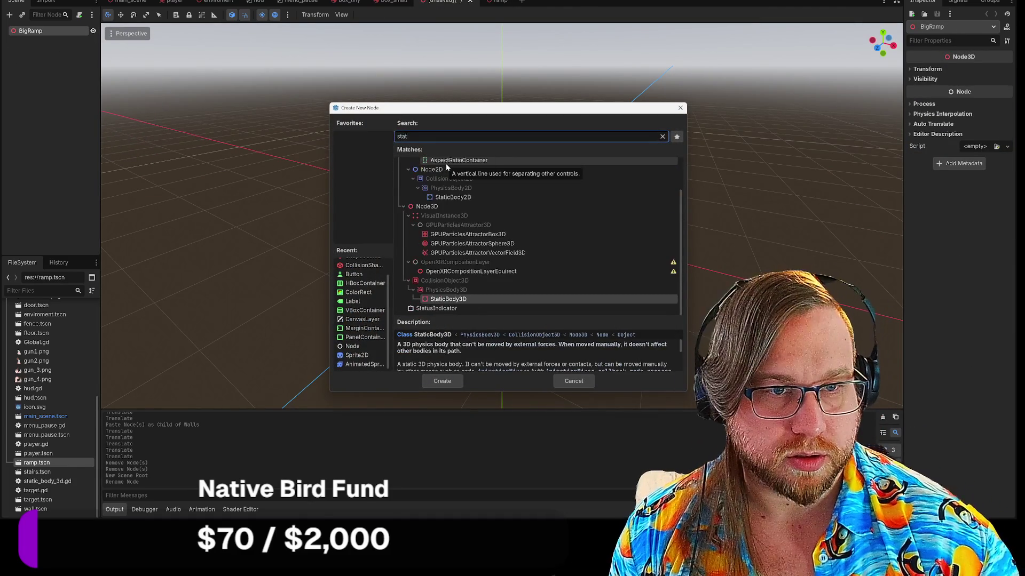
pyautogui.press('Return')
pyautogui.rightClick(35, 40)
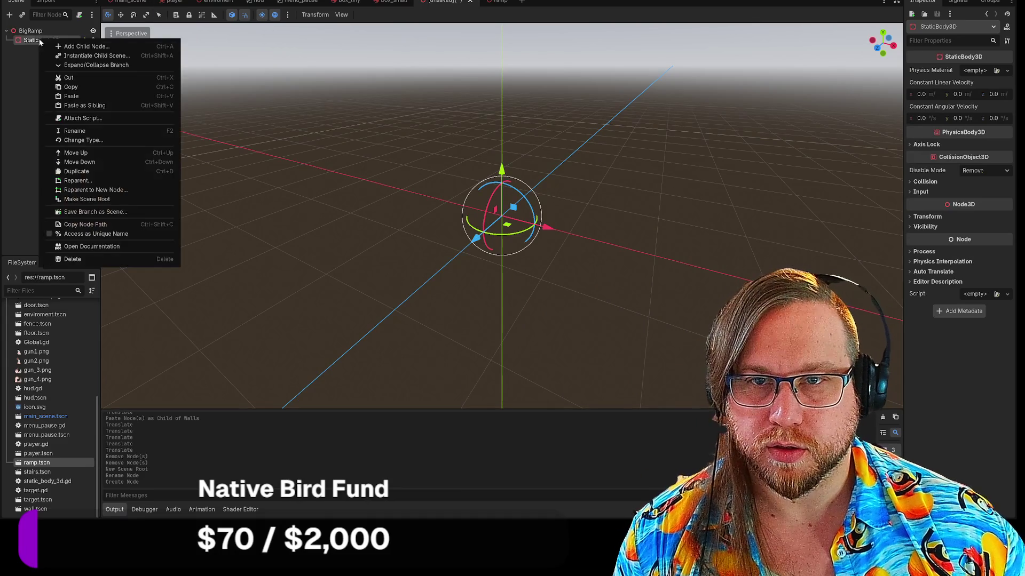
pyautogui.click(86, 47)
pyautogui.write('coll')
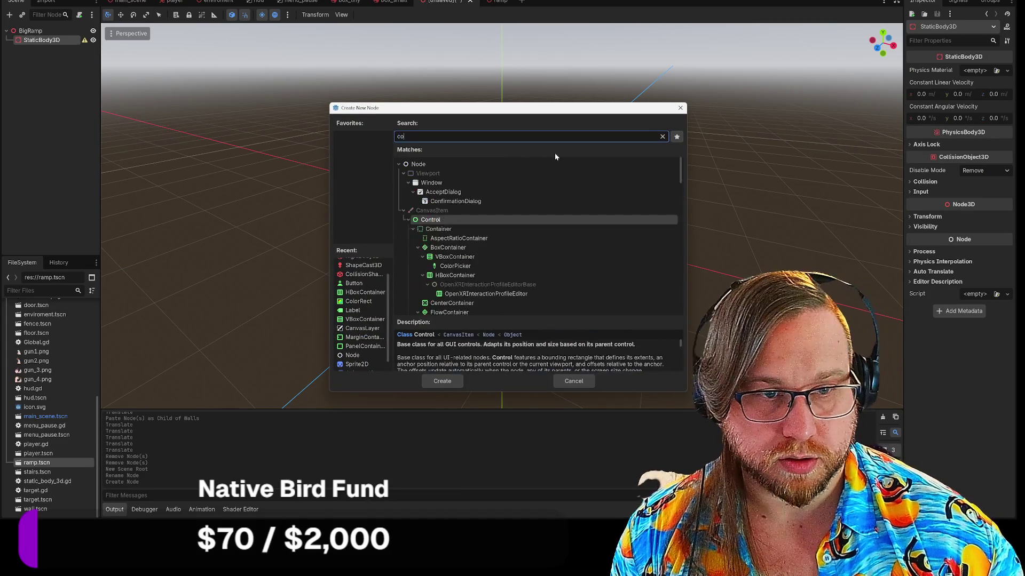
pyautogui.press('Return')
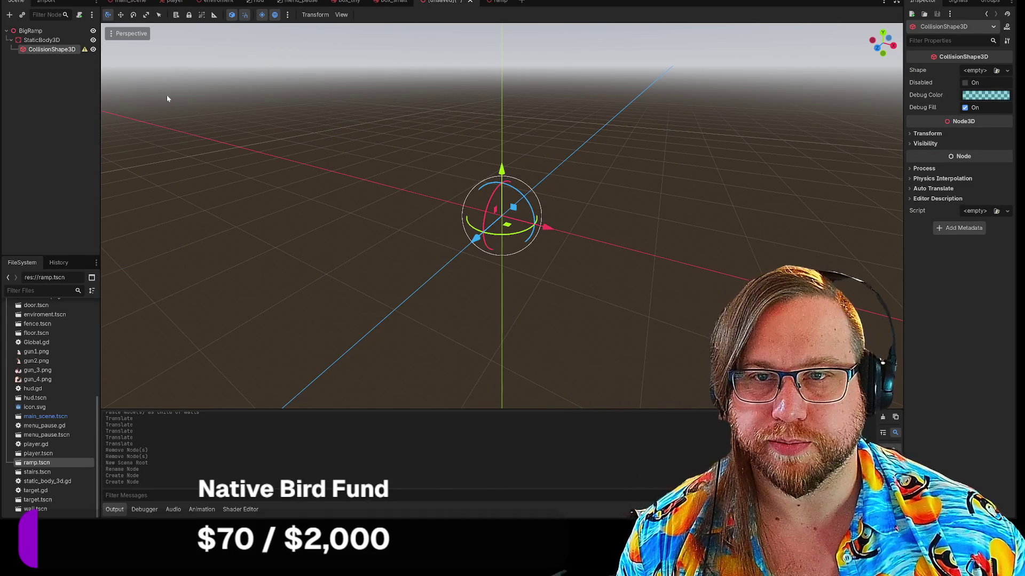
# Add a MeshInstance3D under StaticBody3D and review both child nodes' properties.
pyautogui.rightClick(47, 49)
pyautogui.press('Escape')
pyautogui.rightClick(46, 40)
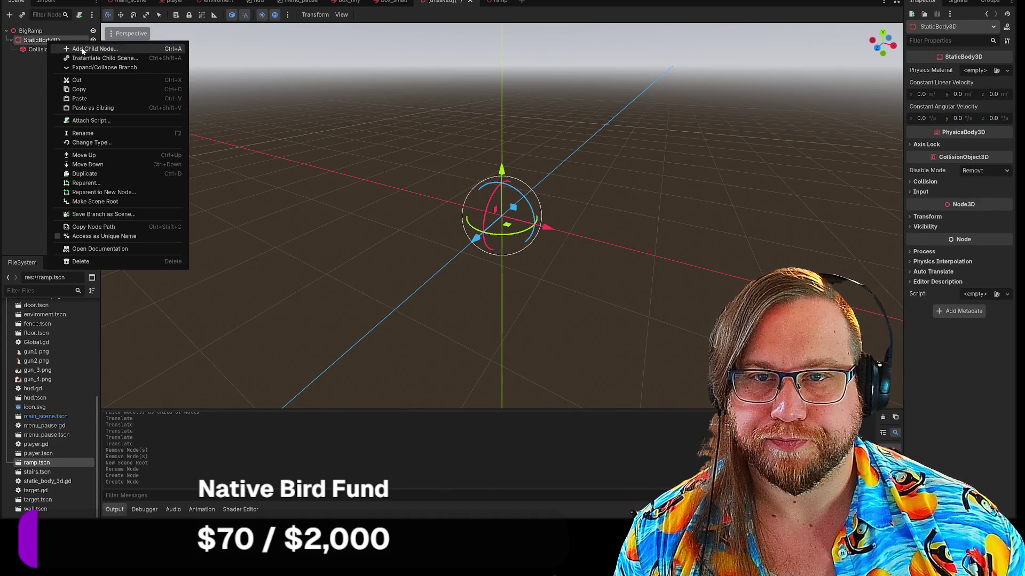
pyautogui.click(83, 49)
pyautogui.write('mesh')
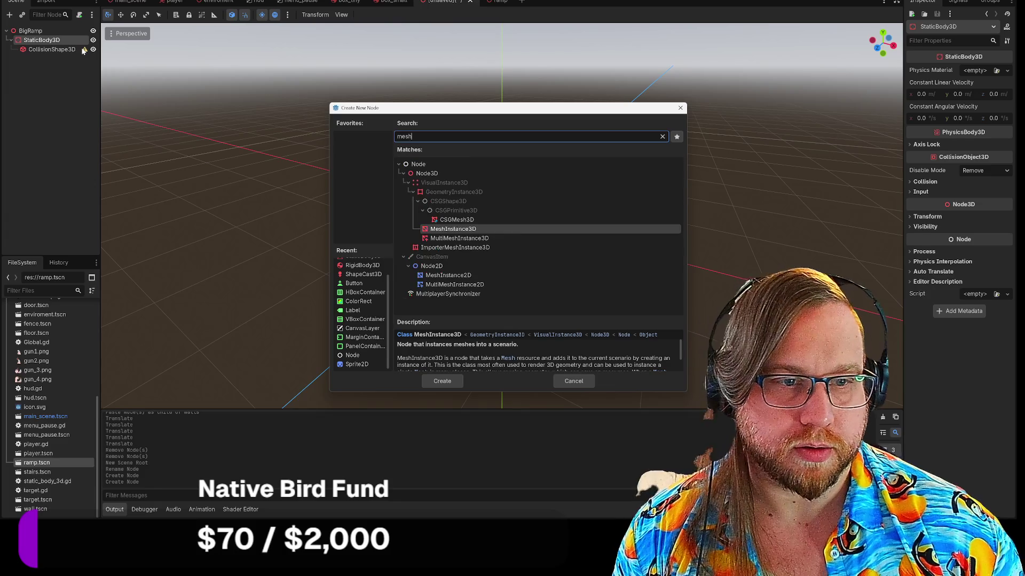
pyautogui.press('Return')
pyautogui.click(59, 49)
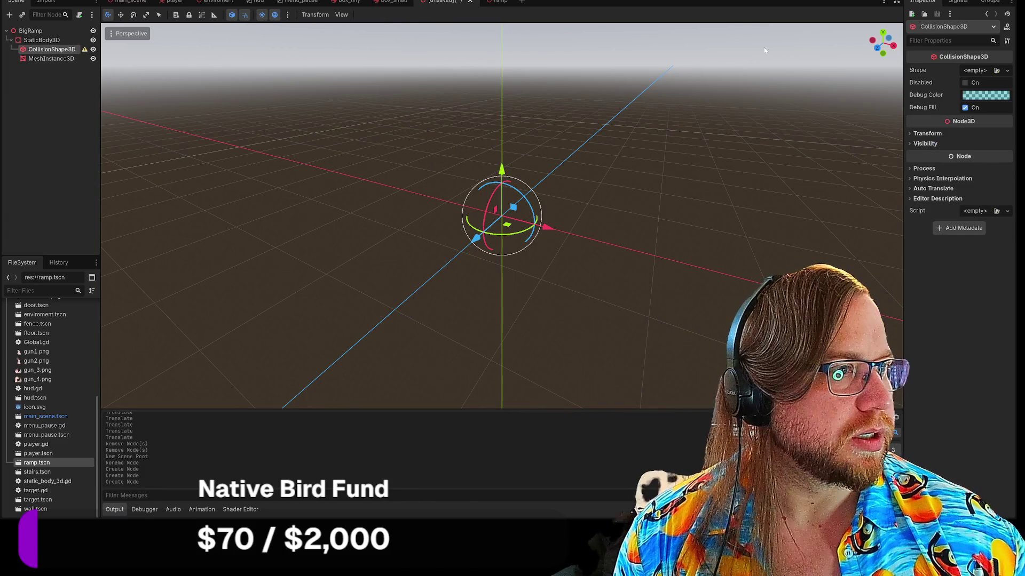
pyautogui.click(51, 58)
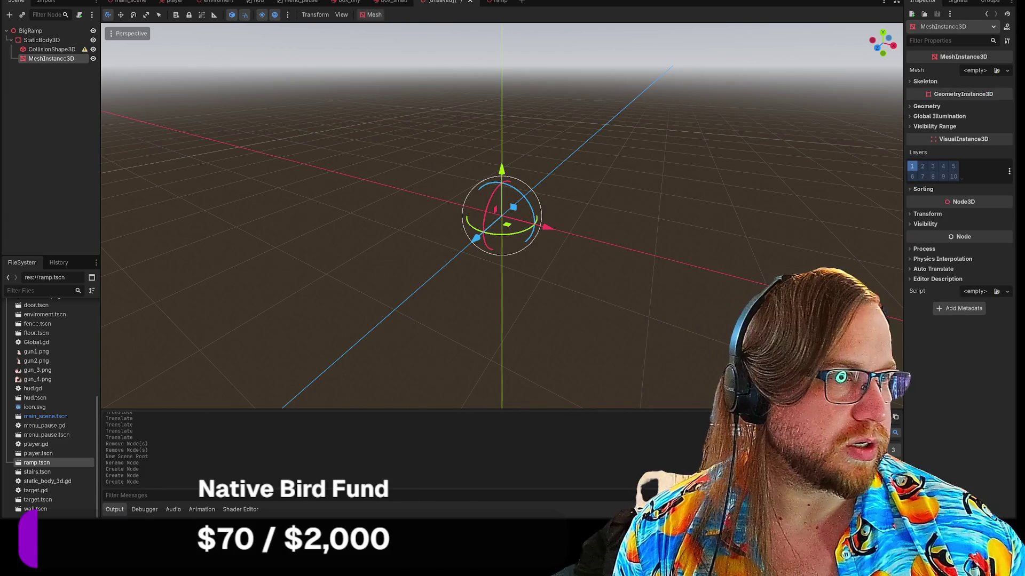
pyautogui.click(977, 70)
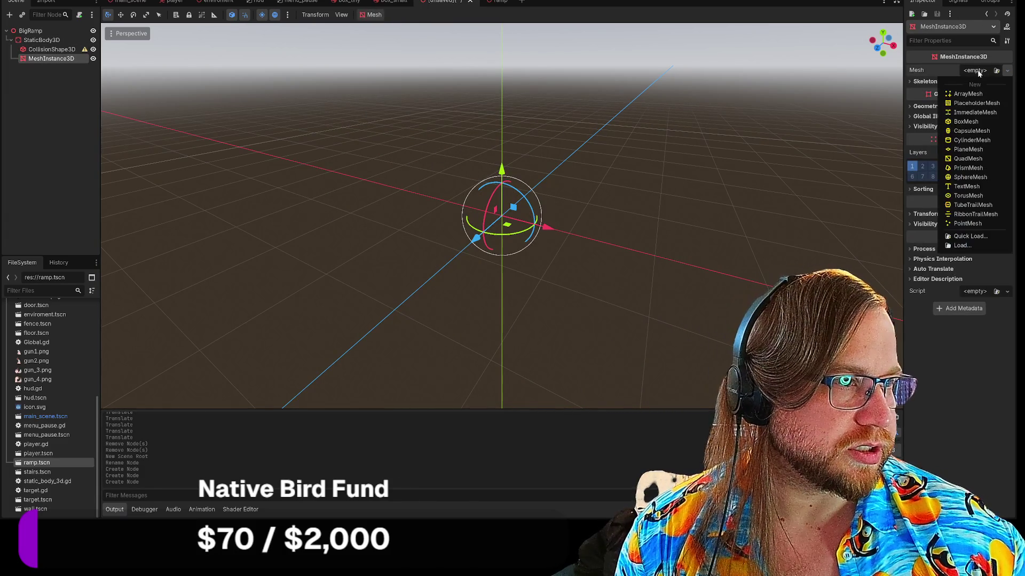
# Set the mesh to PlaneMesh and instance wall.tscn beside it as a size reference.
pyautogui.click(968, 149)
pyautogui.moveTo(687, 212); pyautogui.dragTo(504, 248)
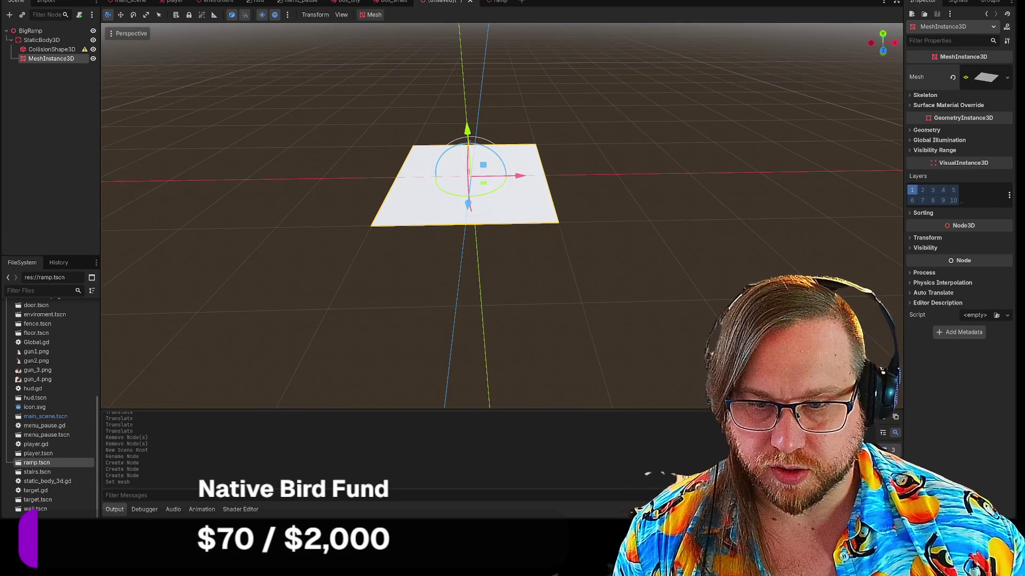
pyautogui.moveTo(35, 509)
pyautogui.mouseDown()
pyautogui.moveTo(588, 204)
pyautogui.moveTo(590, 251)
pyautogui.mouseUp()
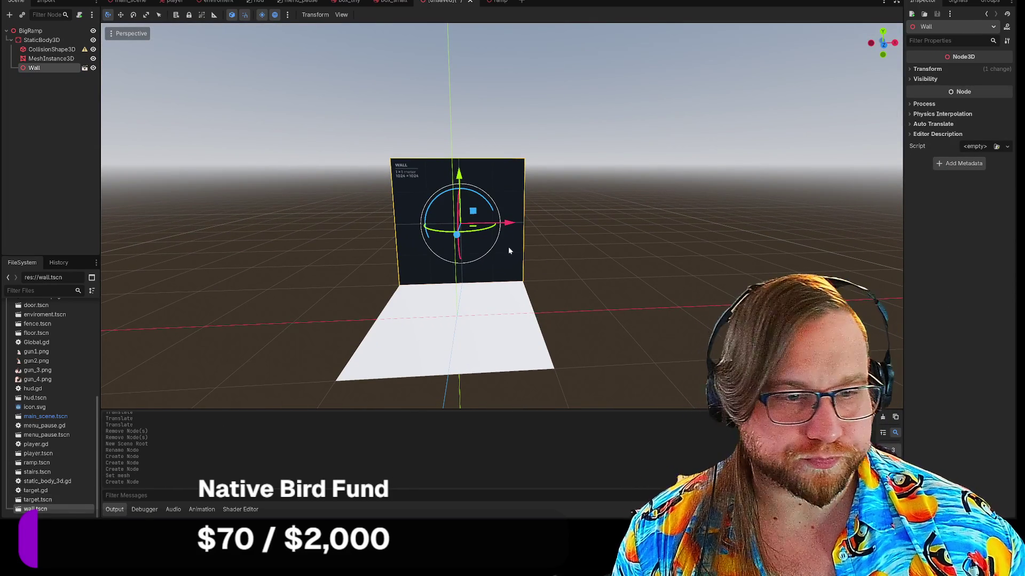
# Raise the plane mesh upward next to the reference Wall.
pyautogui.click(466, 350)
pyautogui.moveTo(457, 283); pyautogui.dragTo(457, 214)
pyautogui.moveTo(627, 274); pyautogui.dragTo(447, 142)
pyautogui.moveTo(480, 213)
pyautogui.mouseDown()
pyautogui.moveTo(520, 240)
pyautogui.moveTo(510, 246)
pyautogui.mouseUp()
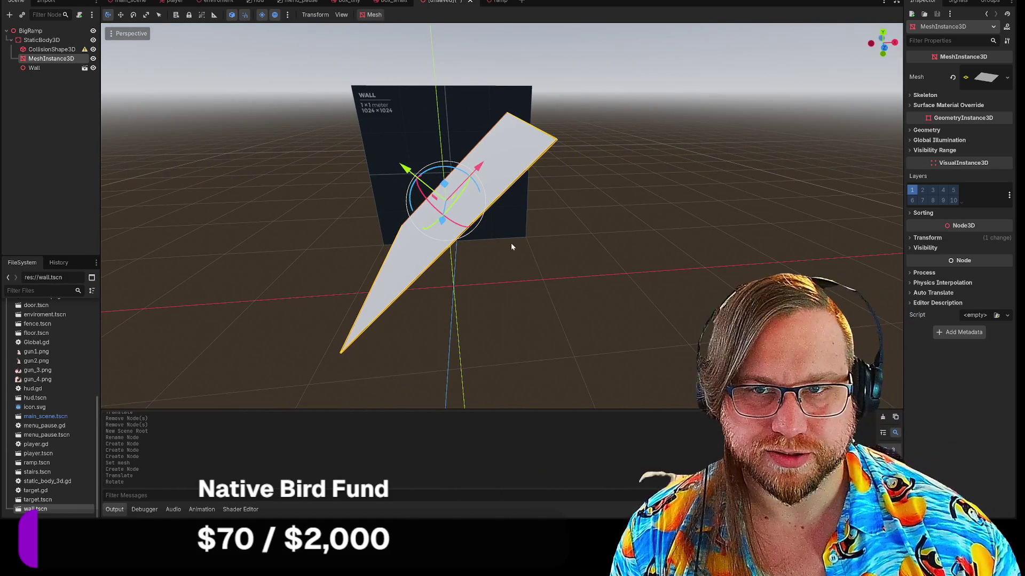
# Tilt the plane and stretch it into a long slope.
pyautogui.press('e')
pyautogui.press('w')
pyautogui.press('e')
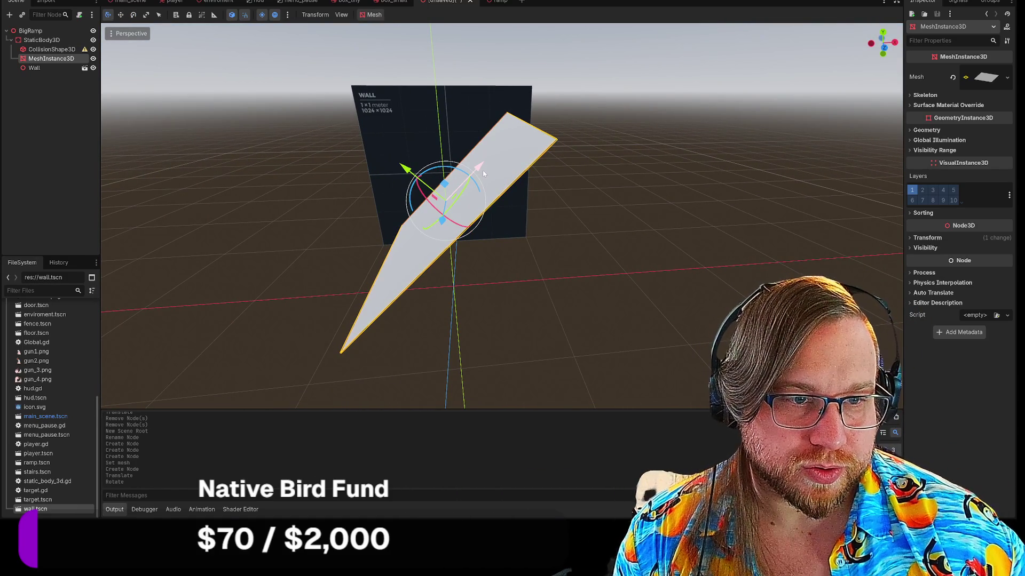
pyautogui.press('r')
pyautogui.moveTo(483, 165)
pyautogui.mouseDown()
pyautogui.moveTo(495, 163)
pyautogui.moveTo(427, 229)
pyautogui.moveTo(427, 195)
pyautogui.mouseUp()
pyautogui.click(418, 162)
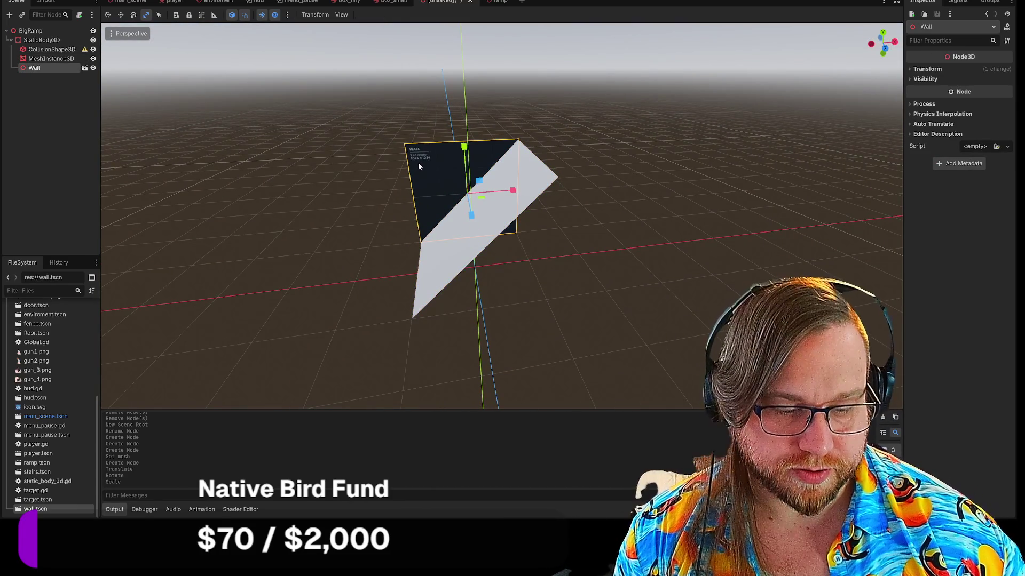
# Delete the reference Wall and apply Dark texture_04 to the ramp mesh.
pyautogui.press('Delete')
pyautogui.click(488, 258)
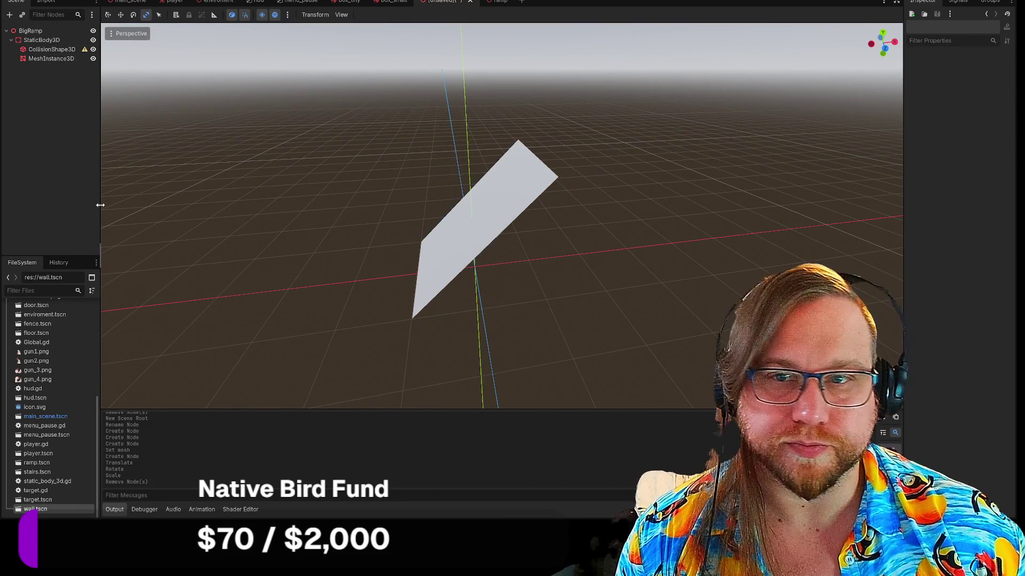
pyautogui.scroll(5, 50, 402)
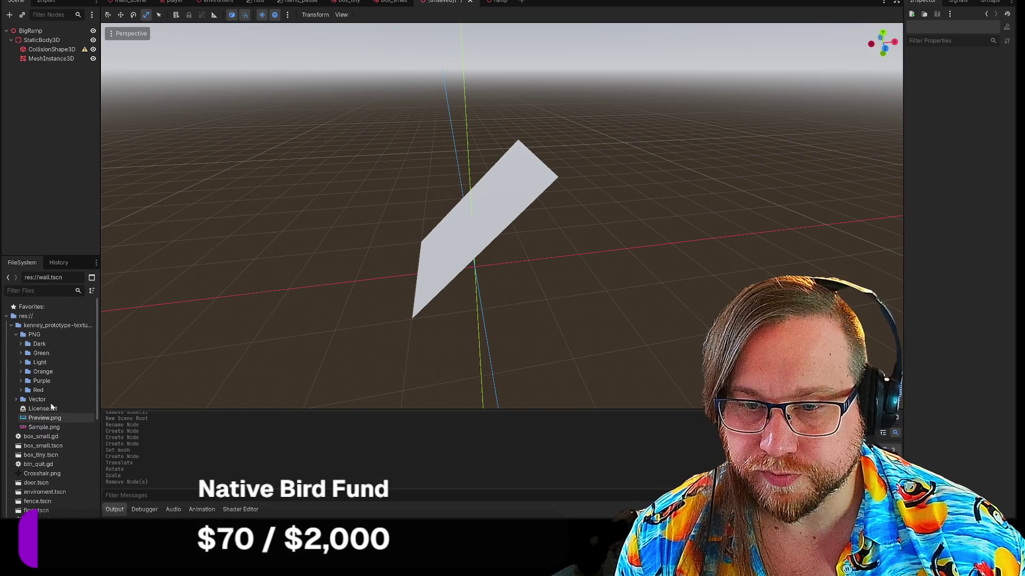
pyautogui.click(21, 344)
pyautogui.moveTo(42, 381)
pyautogui.mouseDown()
pyautogui.moveTo(69, 387)
pyautogui.moveTo(485, 214)
pyautogui.mouseUp()
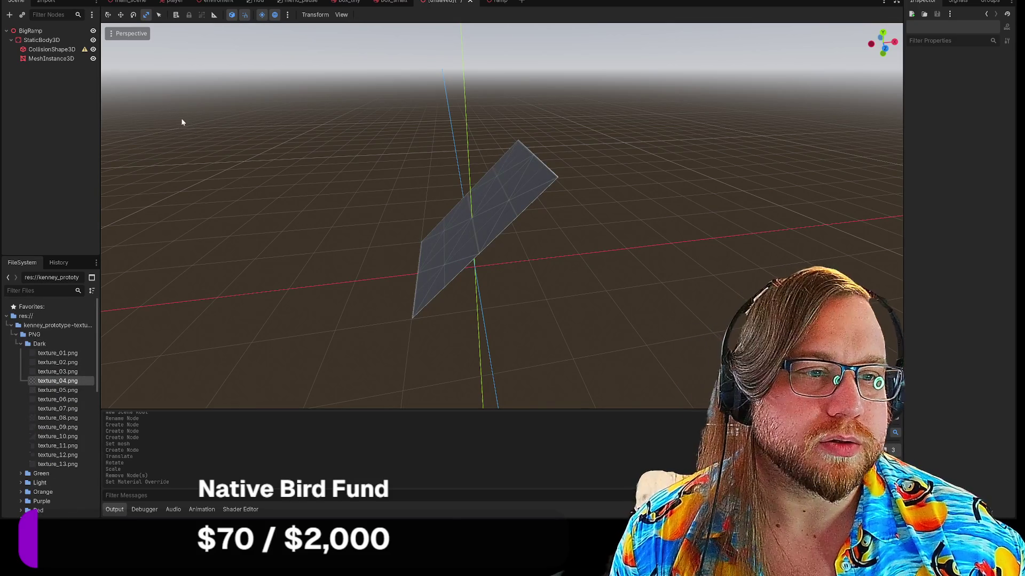
# Give the CollisionShape3D a new BoxShape3D shape.
pyautogui.click(62, 51)
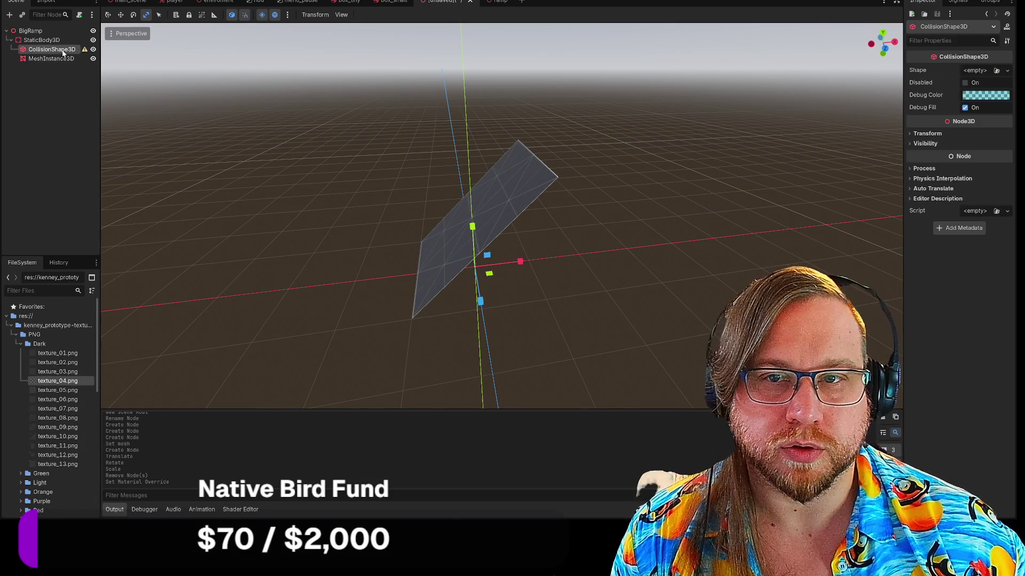
pyautogui.click(975, 71)
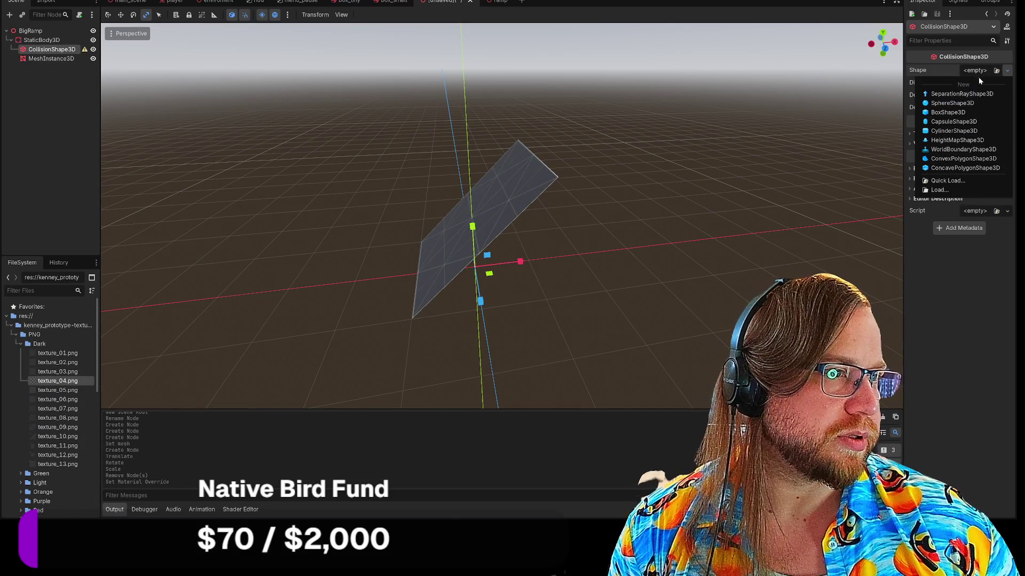
pyautogui.click(947, 113)
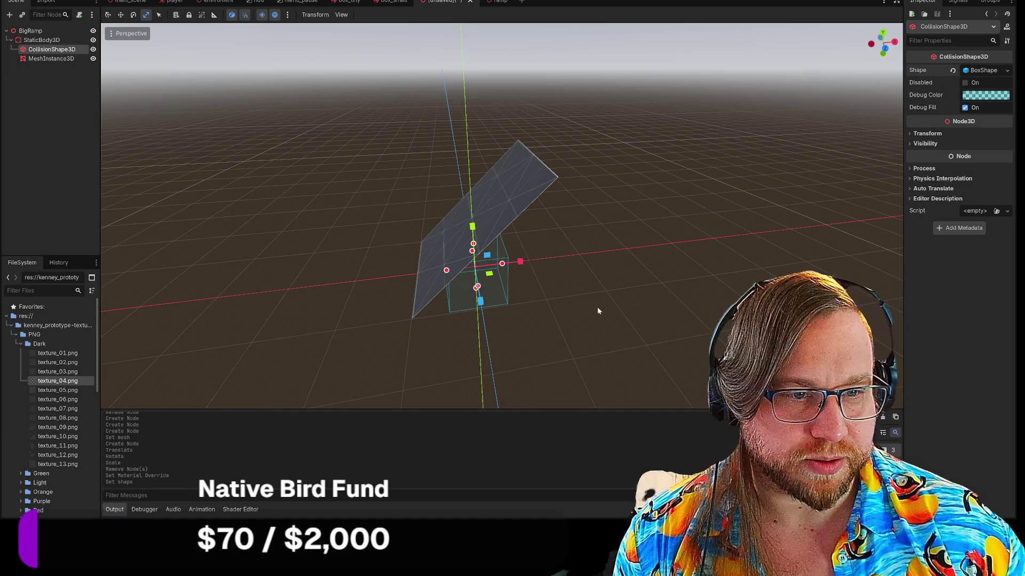
# Tilt the collision box 45 degrees to follow the ramp.
pyautogui.press('e')
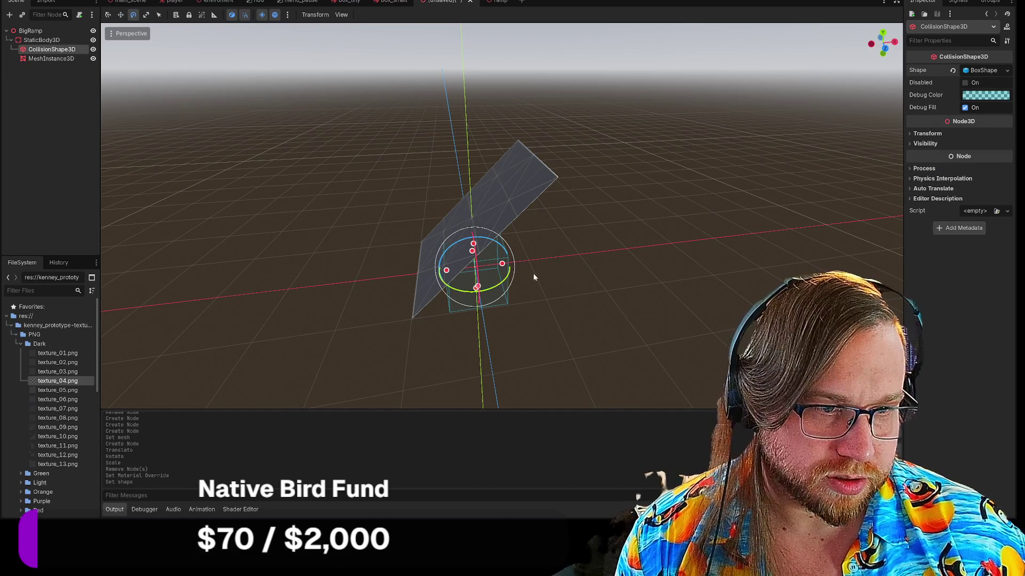
pyautogui.moveTo(445, 254)
pyautogui.mouseDown()
pyautogui.moveTo(471, 241)
pyautogui.moveTo(497, 245)
pyautogui.moveTo(548, 166)
pyautogui.mouseUp()
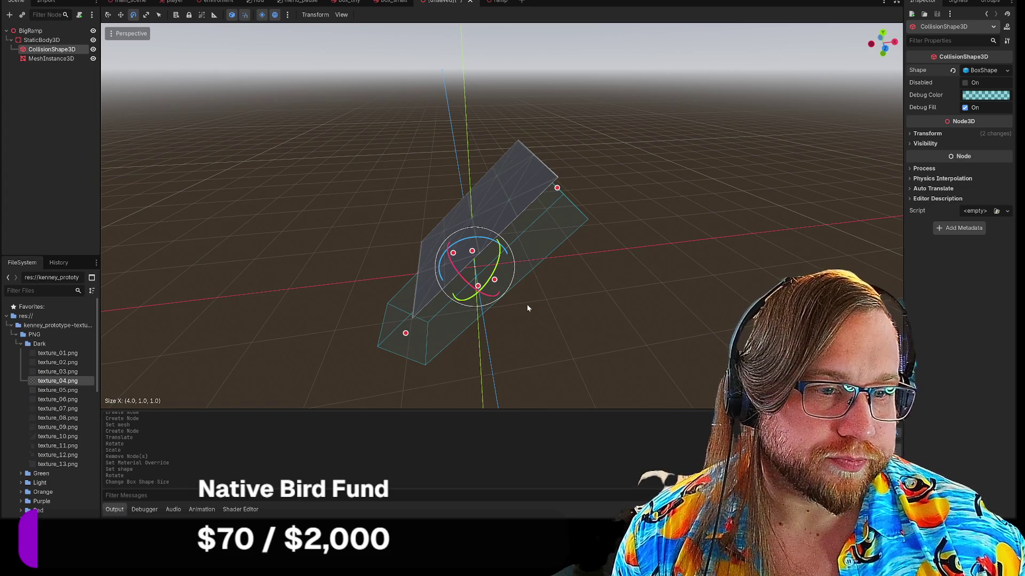
pyautogui.click(452, 251)
pyautogui.moveTo(459, 339)
pyautogui.mouseDown()
pyautogui.moveTo(552, 293)
pyautogui.moveTo(504, 292)
pyautogui.mouseUp()
# Reposition the collision box along the ramp and flatten it into a thin slab (Y 0.001).
pyautogui.press('q')
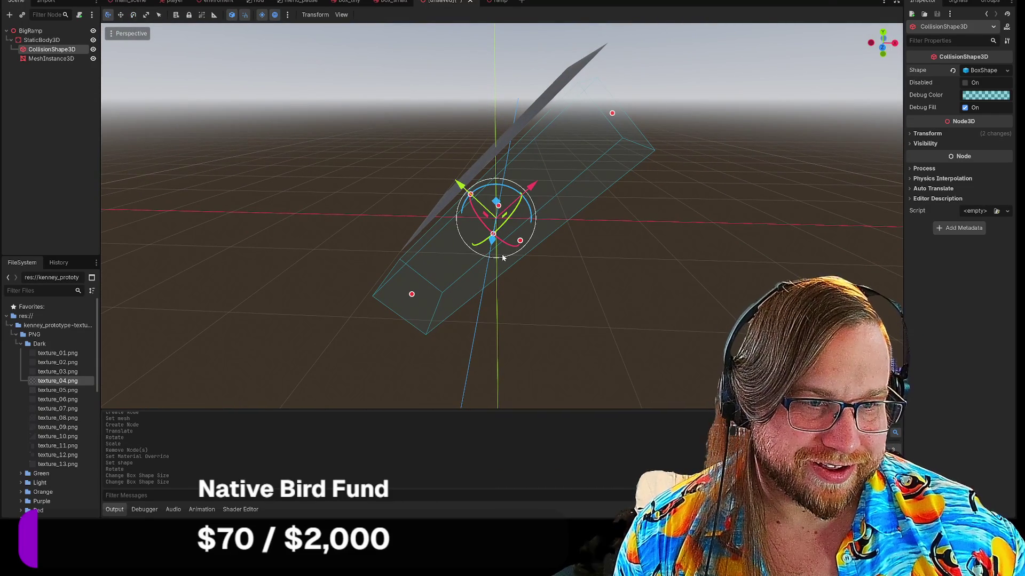
pyautogui.moveTo(468, 291)
pyautogui.mouseDown()
pyautogui.moveTo(469, 278)
pyautogui.moveTo(470, 297)
pyautogui.mouseUp()
pyautogui.scroll(2, 496, 197)
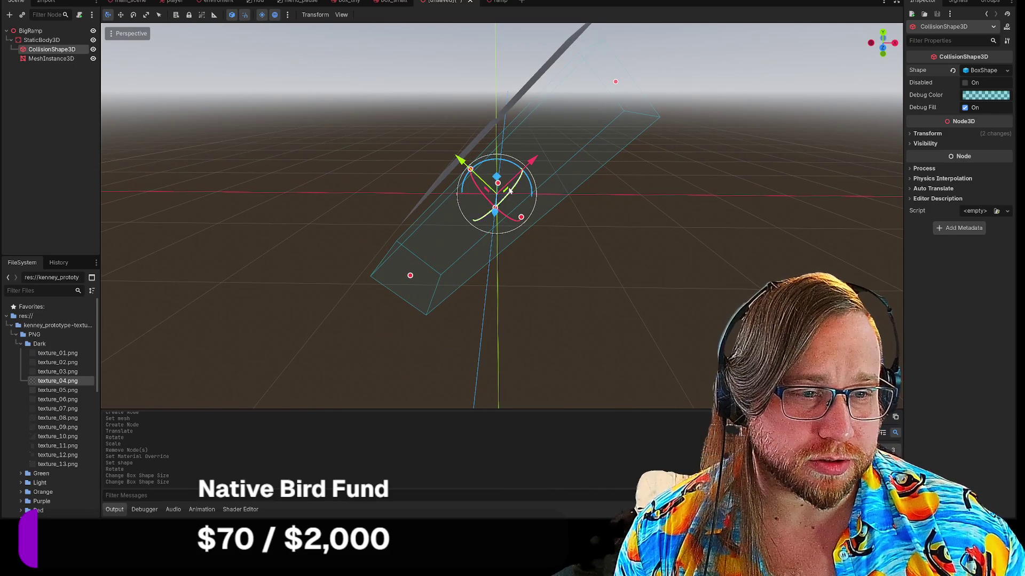
pyautogui.moveTo(496, 178)
pyautogui.mouseDown()
pyautogui.moveTo(495, 151)
pyautogui.moveTo(469, 120)
pyautogui.moveTo(516, 124)
pyautogui.moveTo(457, 118)
pyautogui.moveTo(494, 111)
pyautogui.moveTo(449, 160)
pyautogui.moveTo(486, 208)
pyautogui.moveTo(501, 176)
pyautogui.moveTo(469, 150)
pyautogui.moveTo(488, 222)
pyautogui.moveTo(485, 208)
pyautogui.moveTo(508, 207)
pyautogui.mouseUp()
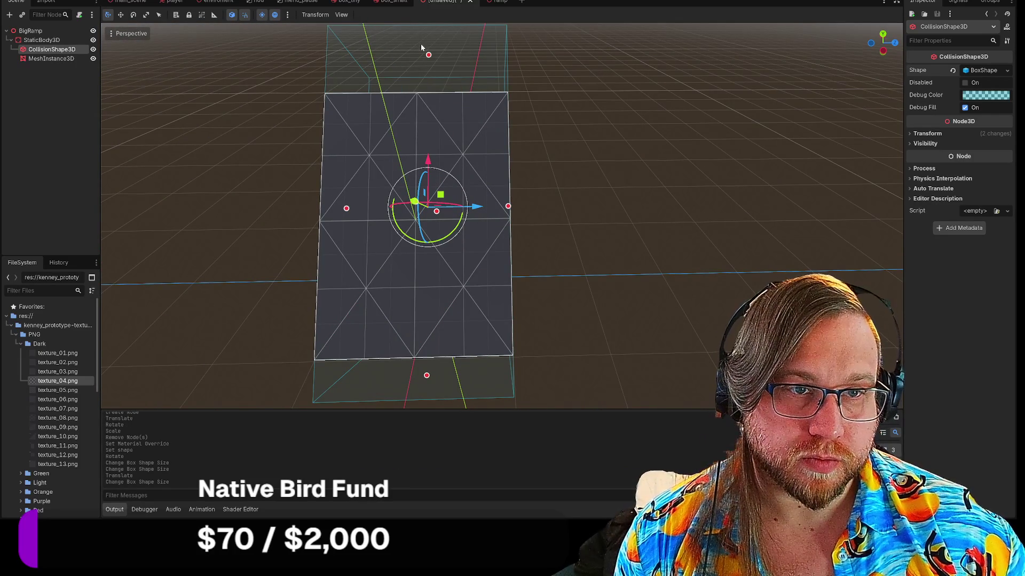
pyautogui.moveTo(430, 56); pyautogui.dragTo(430, 90)
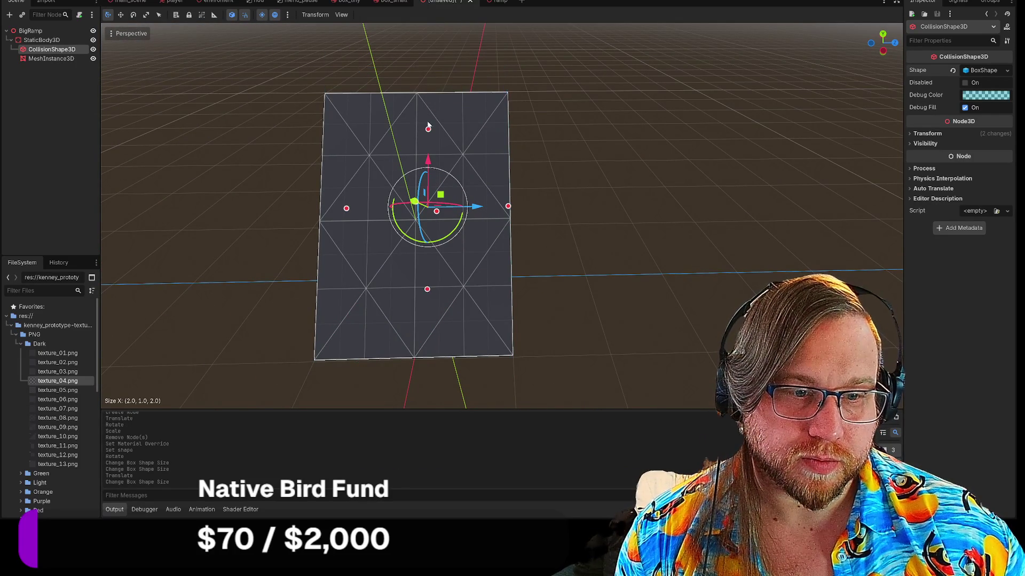
pyautogui.click(424, 101)
pyautogui.moveTo(425, 102)
pyautogui.mouseDown()
pyautogui.moveTo(347, 128)
pyautogui.moveTo(587, 213)
pyautogui.moveTo(694, 192)
pyautogui.moveTo(687, 170)
pyautogui.mouseUp()
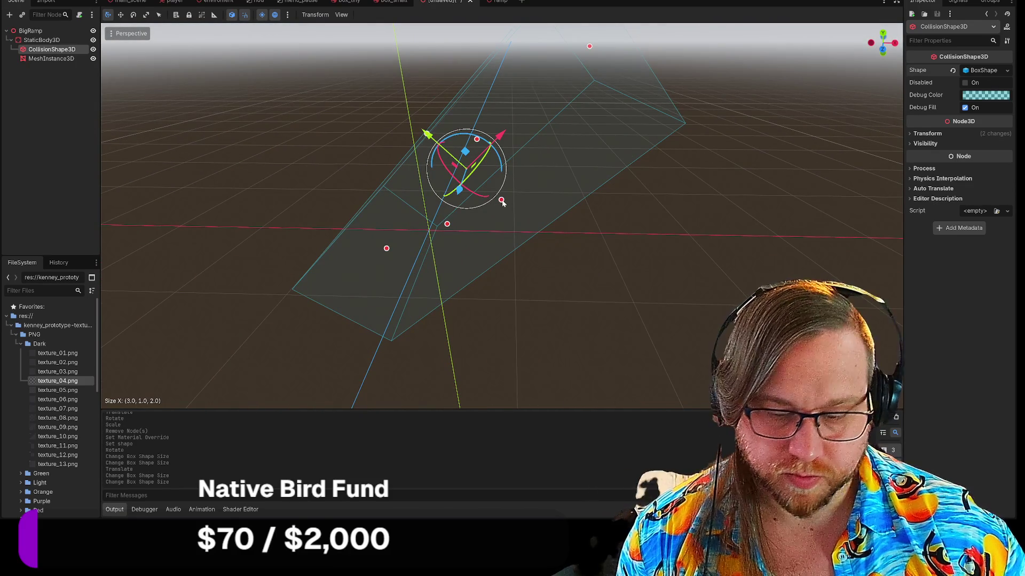
pyautogui.moveTo(478, 188)
pyautogui.mouseDown()
pyautogui.moveTo(481, 227)
pyautogui.moveTo(427, 187)
pyautogui.moveTo(345, 195)
pyautogui.mouseUp()
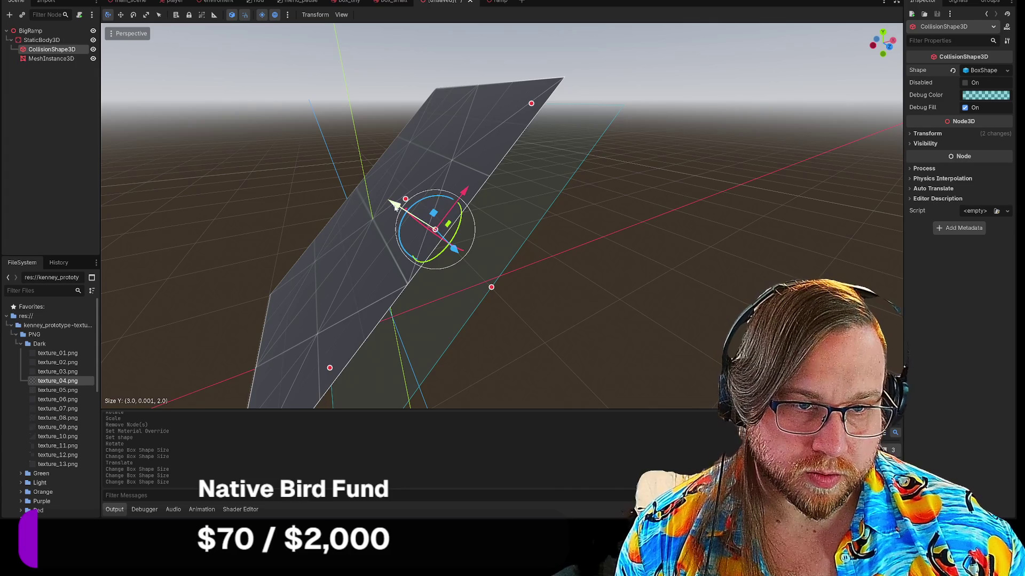
# Move the slab onto the ramp surface and narrow it to 2.0 wide.
pyautogui.press('g')
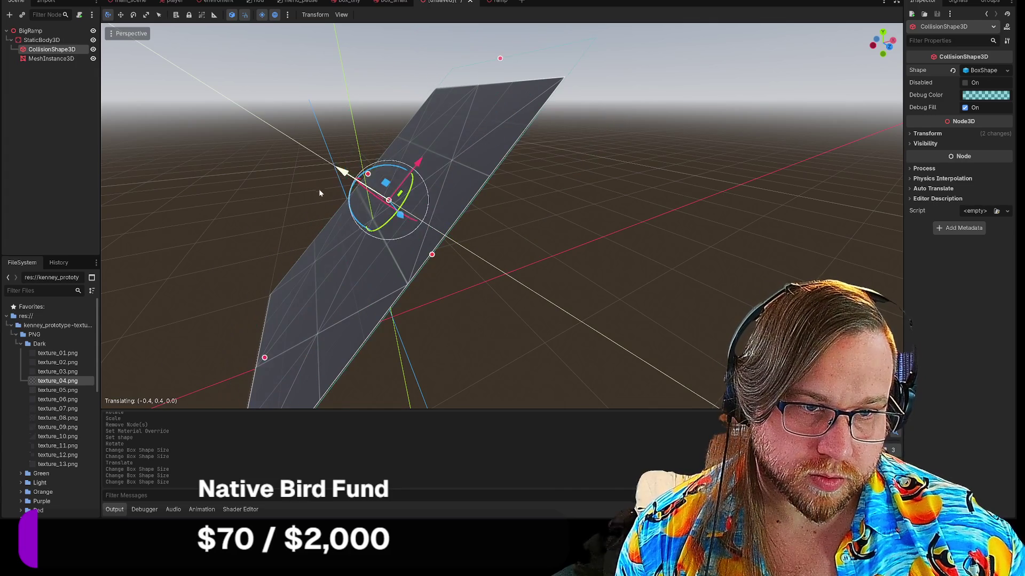
pyautogui.click(323, 191)
pyautogui.moveTo(500, 60); pyautogui.dragTo(480, 86)
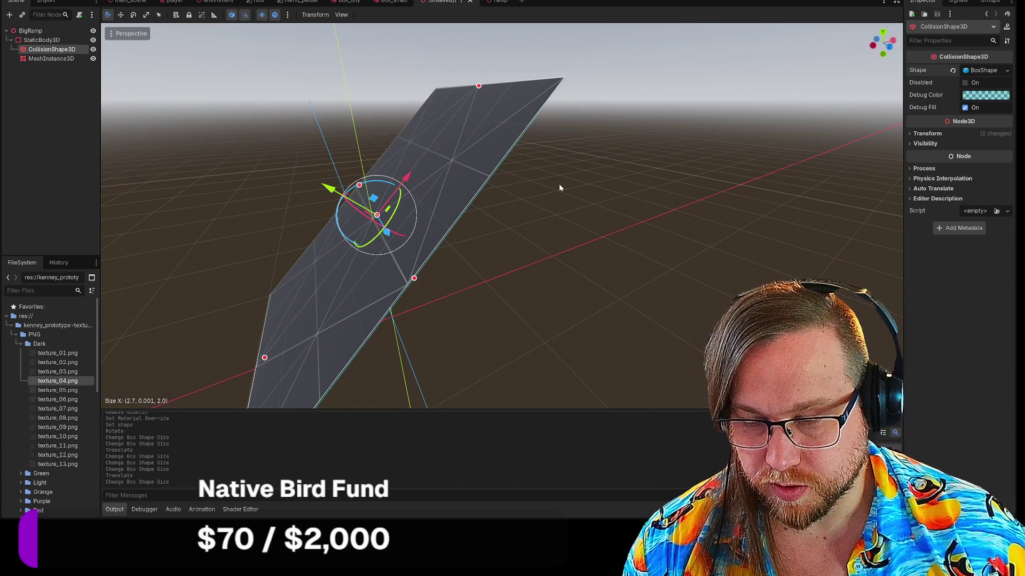
pyautogui.moveTo(558, 183)
pyautogui.mouseDown()
pyautogui.moveTo(571, 278)
pyautogui.moveTo(504, 248)
pyautogui.mouseUp()
pyautogui.click(531, 245)
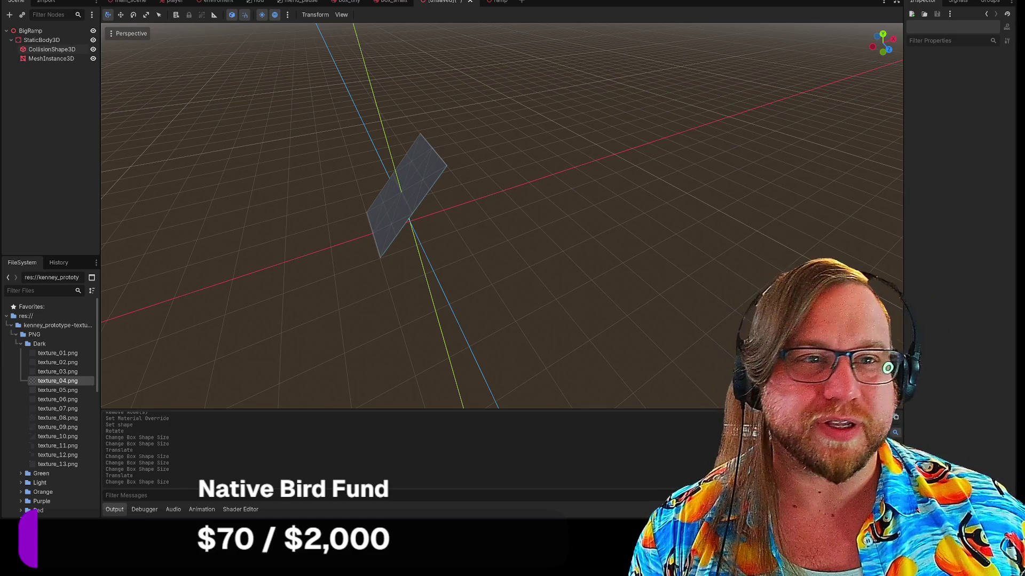
# Save the unsaved BigRamp scene as big_ramp.tscn in the project root.
pyautogui.rightClick(437, 2)
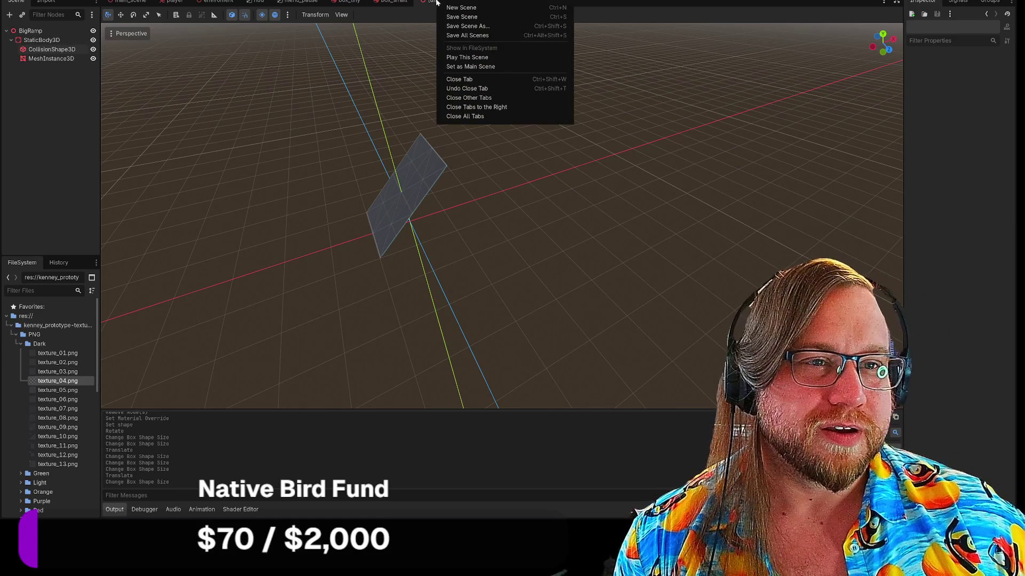
pyautogui.click(464, 18)
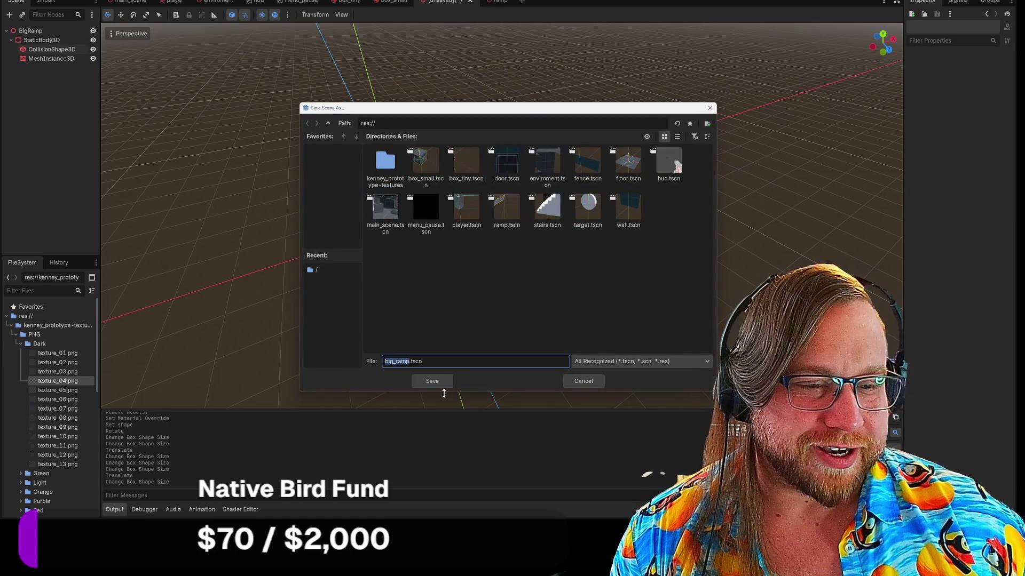
pyautogui.click(440, 382)
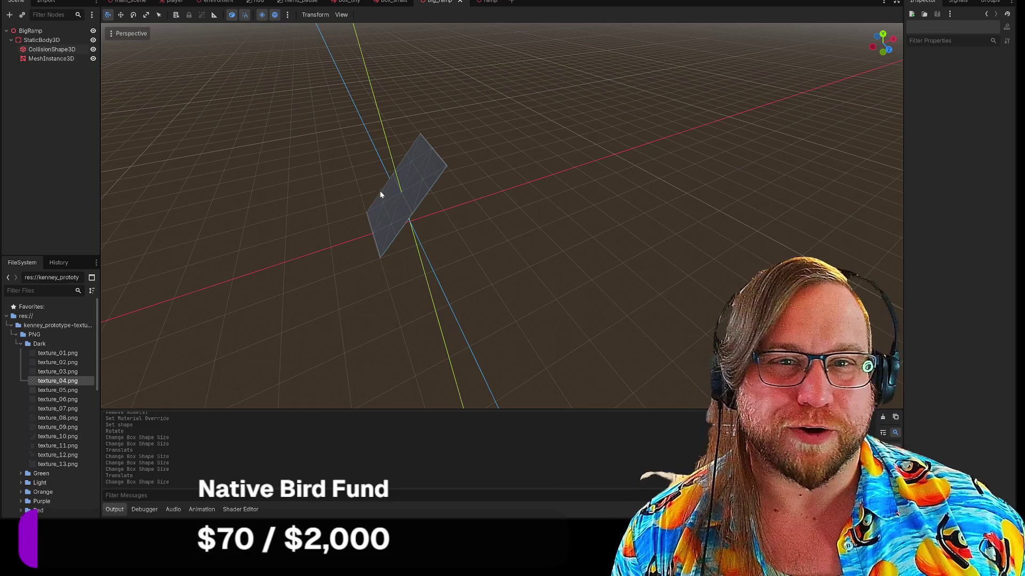
# Look over the main scene's walls, then fly toward the floor in the environment scene.
pyautogui.click(130, 2)
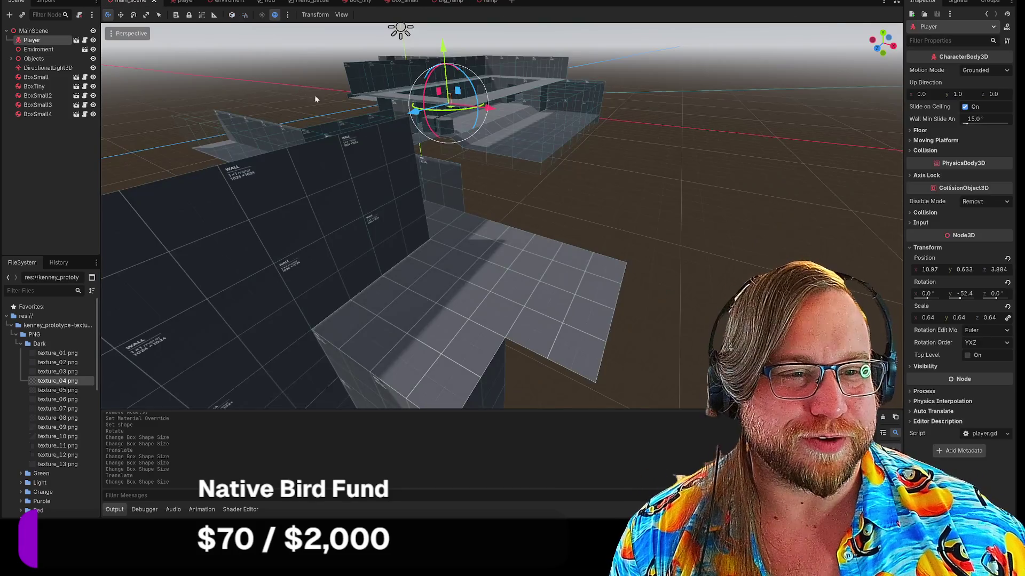
pyautogui.press('w')
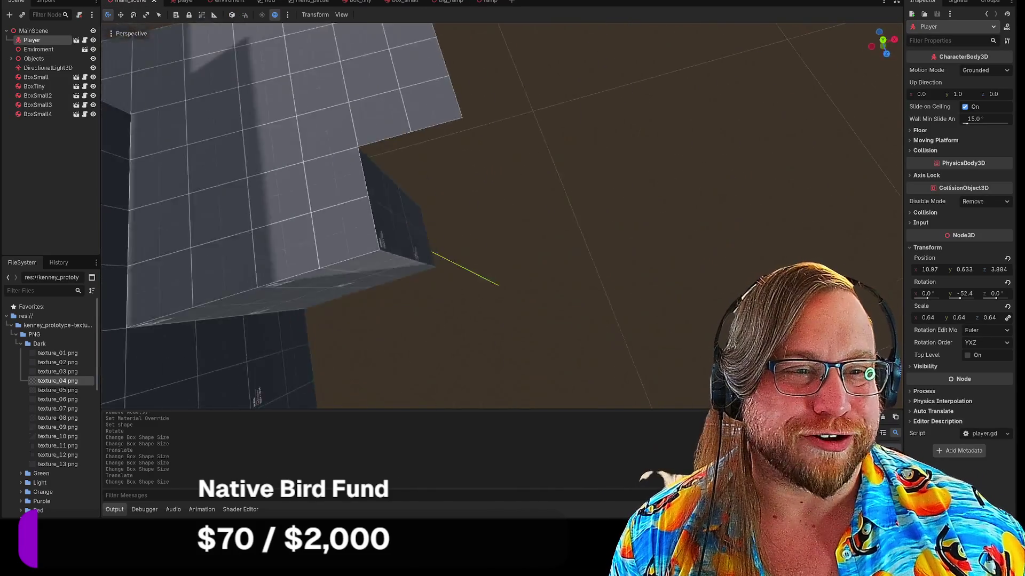
pyautogui.press('s')
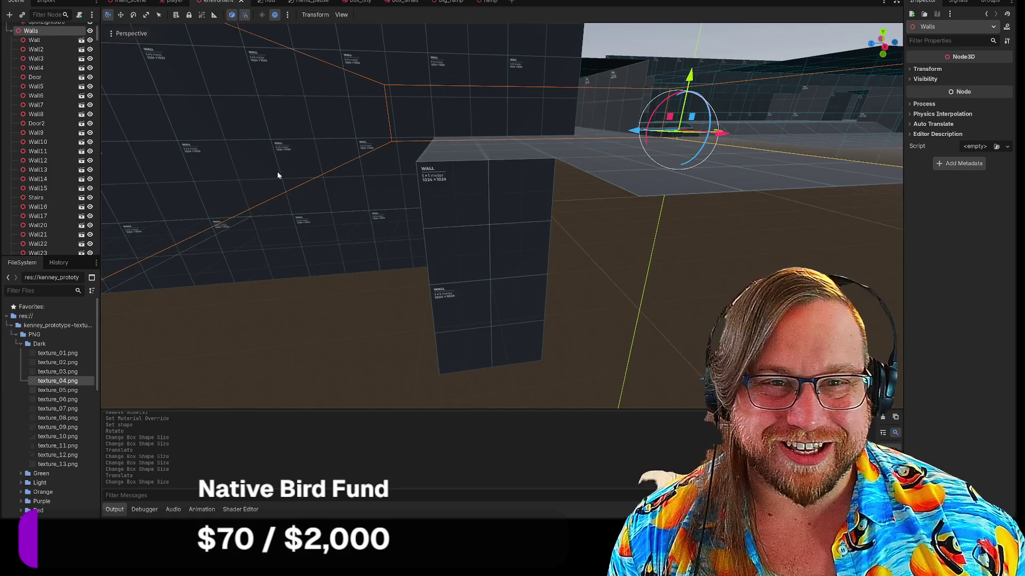
pyautogui.click(221, 1)
pyautogui.press('w')
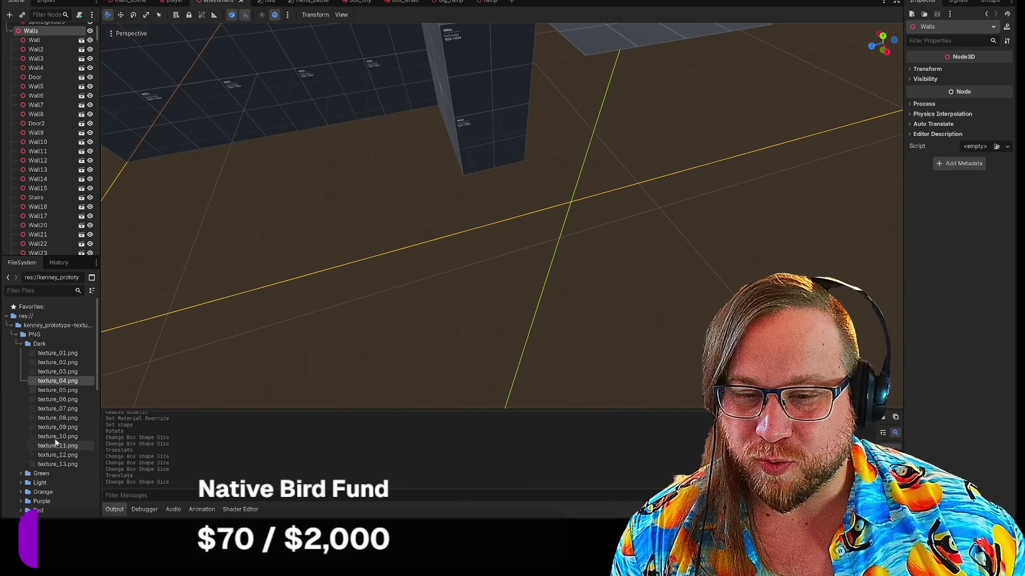
# Collapse the Dark, PNG and prototype texture folders to list the scene files.
pyautogui.click(16, 342)
pyautogui.click(14, 335)
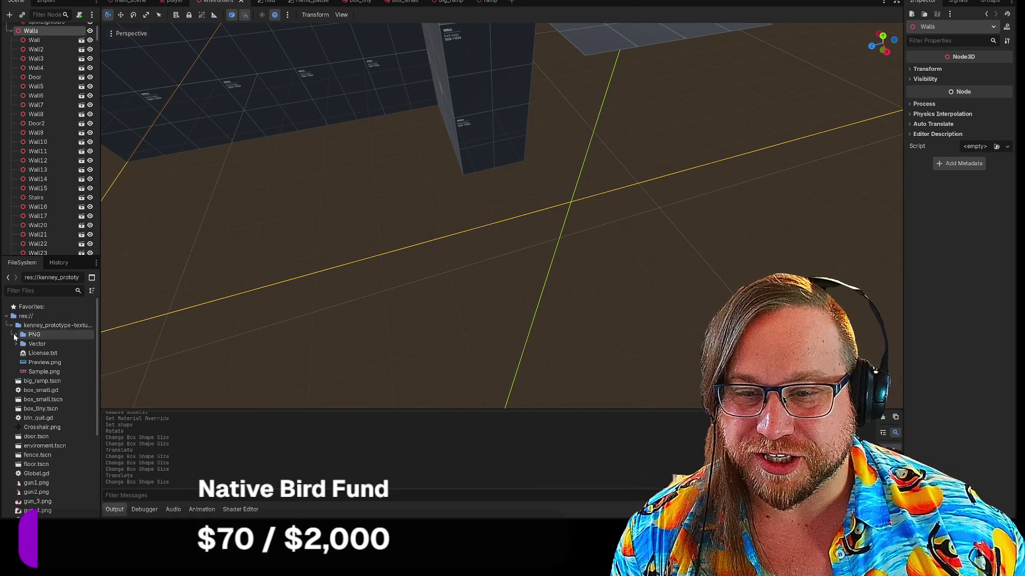
pyautogui.click(11, 326)
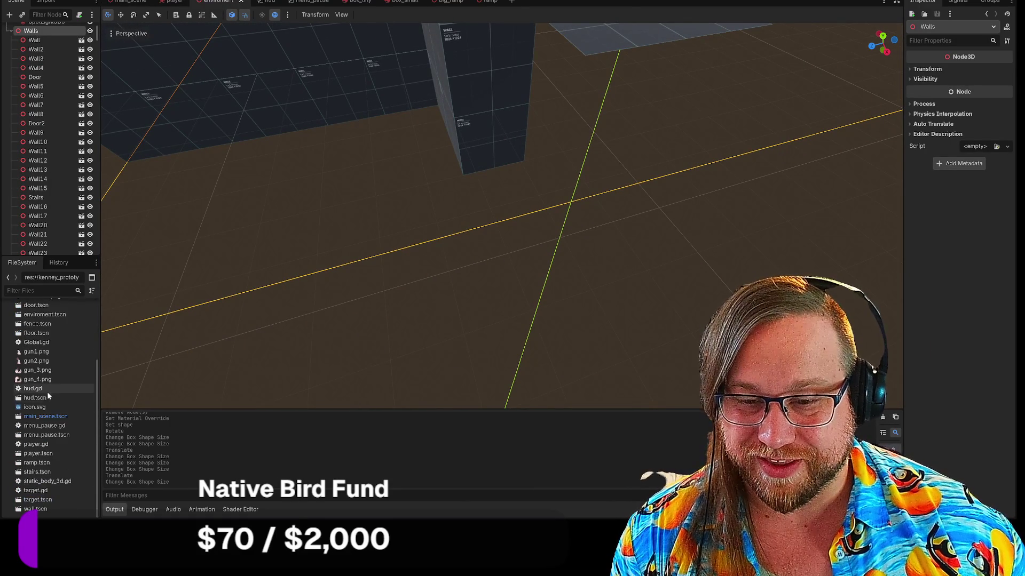
pyautogui.scroll(-5, 47, 395)
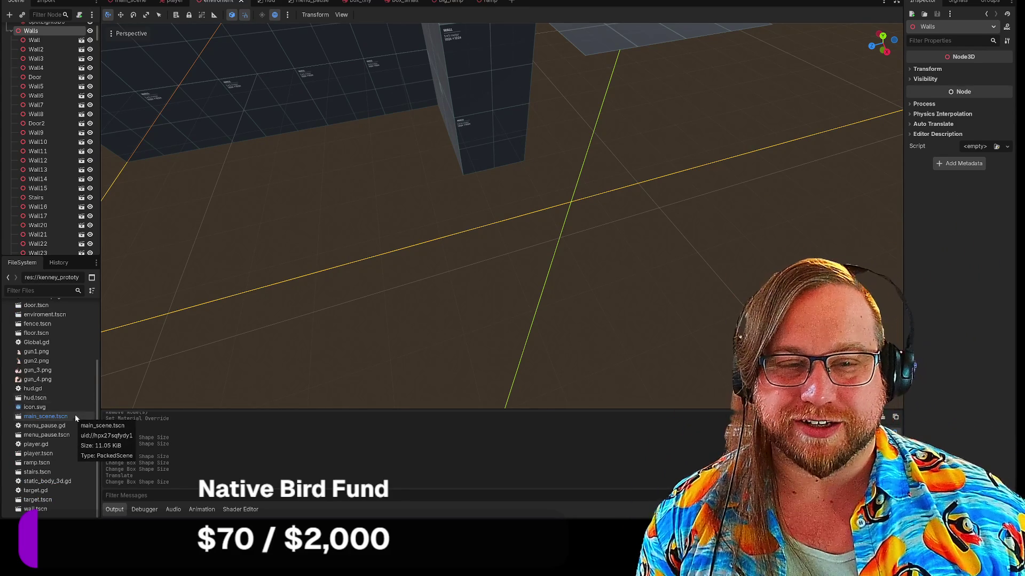
pyautogui.moveTo(373, 241)
pyautogui.mouseDown()
pyautogui.moveTo(438, 224)
pyautogui.moveTo(329, 300)
pyautogui.mouseUp()
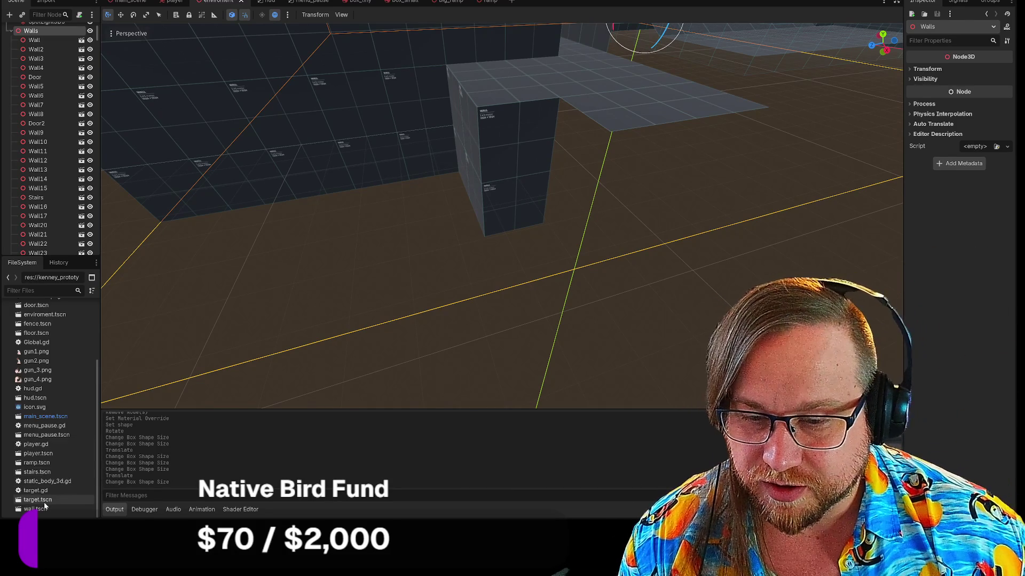
pyautogui.scroll(5, 48, 445)
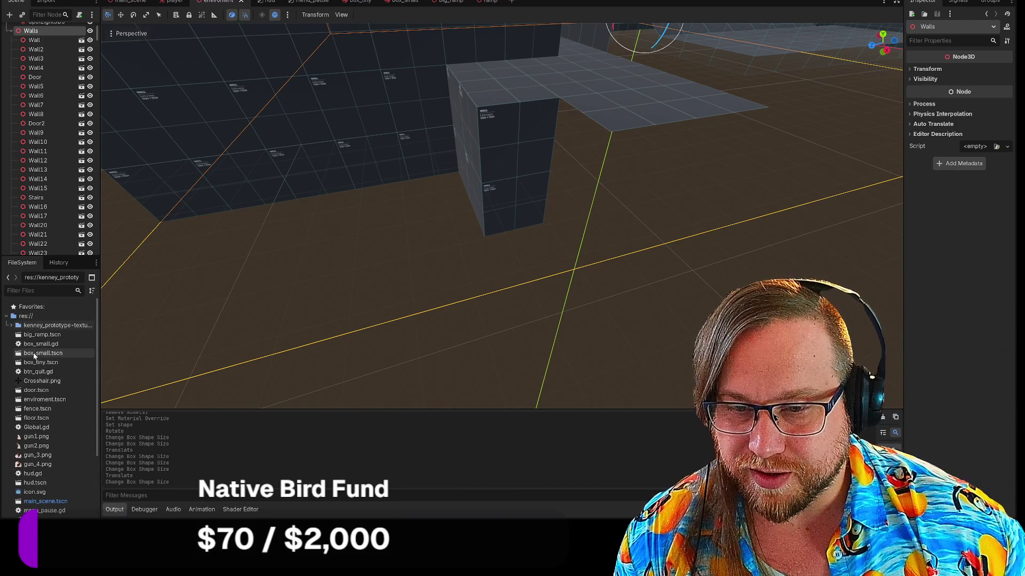
pyautogui.moveTo(40, 334); pyautogui.dragTo(46, 341)
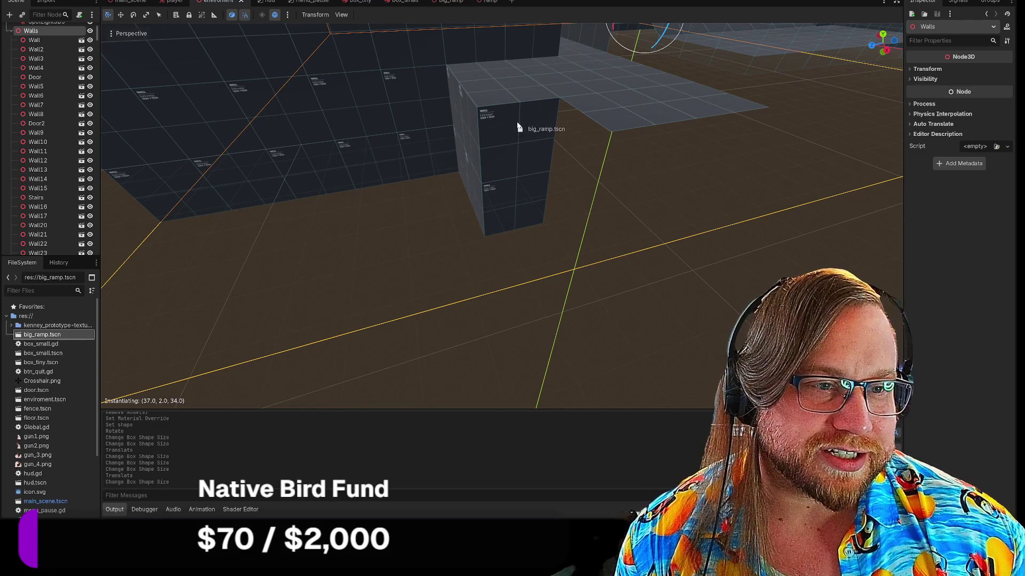
# Drop a BigRamp instance by the wall and rotate it to slope toward the platform.
pyautogui.moveTo(361, 188)
pyautogui.mouseDown()
pyautogui.moveTo(554, 293)
pyautogui.moveTo(523, 184)
pyautogui.mouseUp()
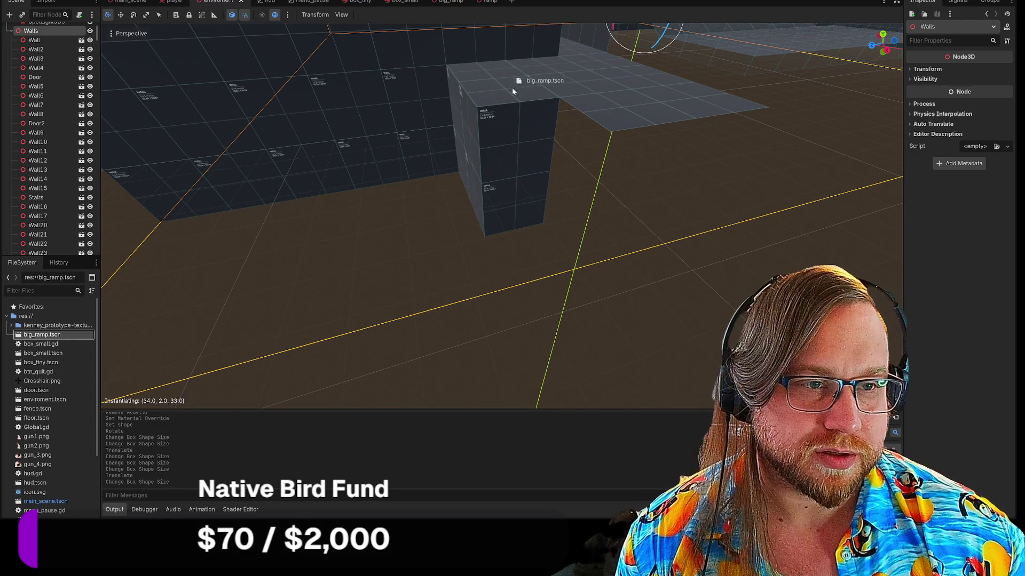
pyautogui.moveTo(515, 276); pyautogui.dragTo(514, 279)
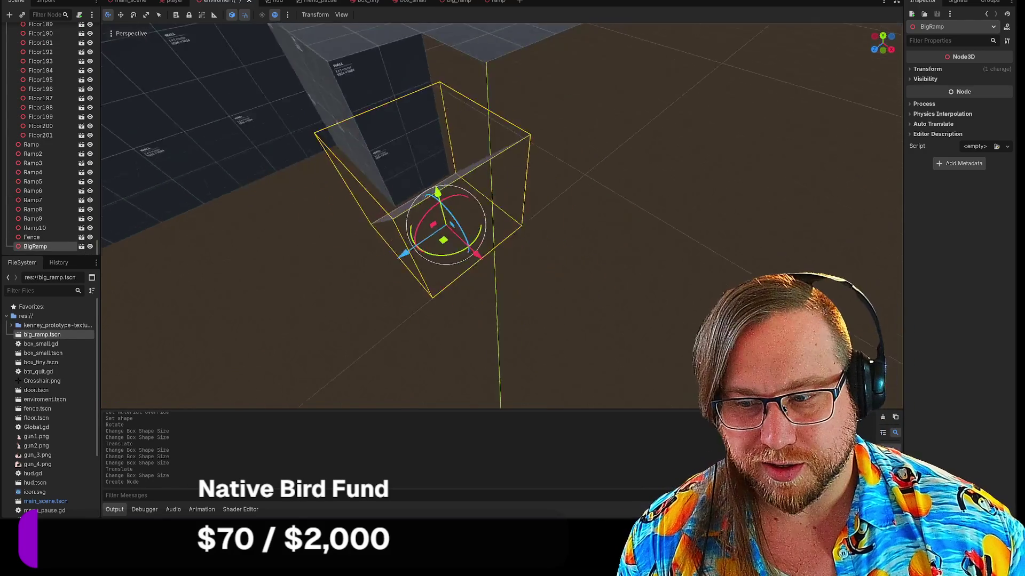
pyautogui.moveTo(444, 328)
pyautogui.mouseDown()
pyautogui.moveTo(487, 282)
pyautogui.moveTo(521, 286)
pyautogui.moveTo(503, 238)
pyautogui.mouseUp()
pyautogui.click(660, 278)
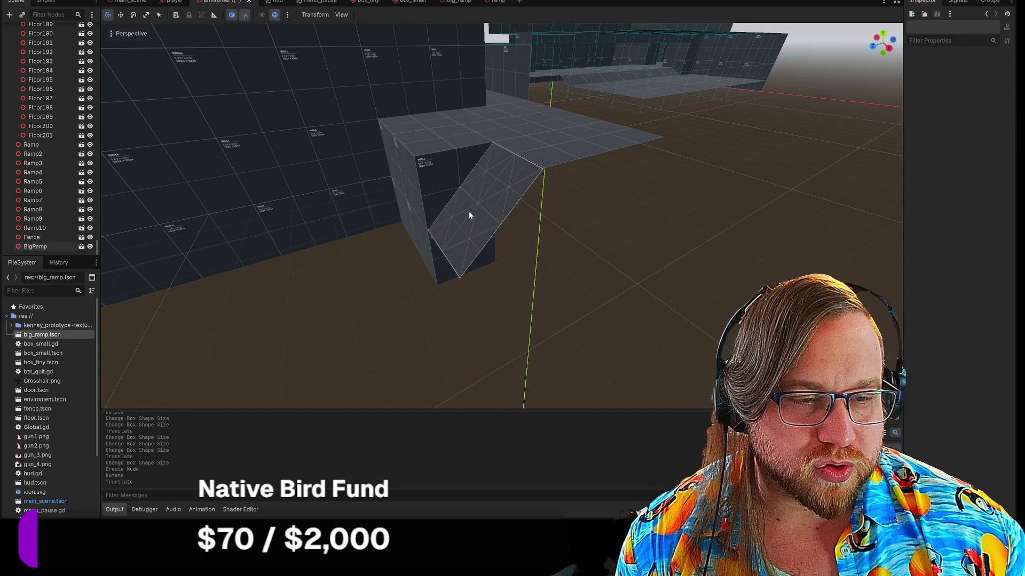
pyautogui.click(470, 215)
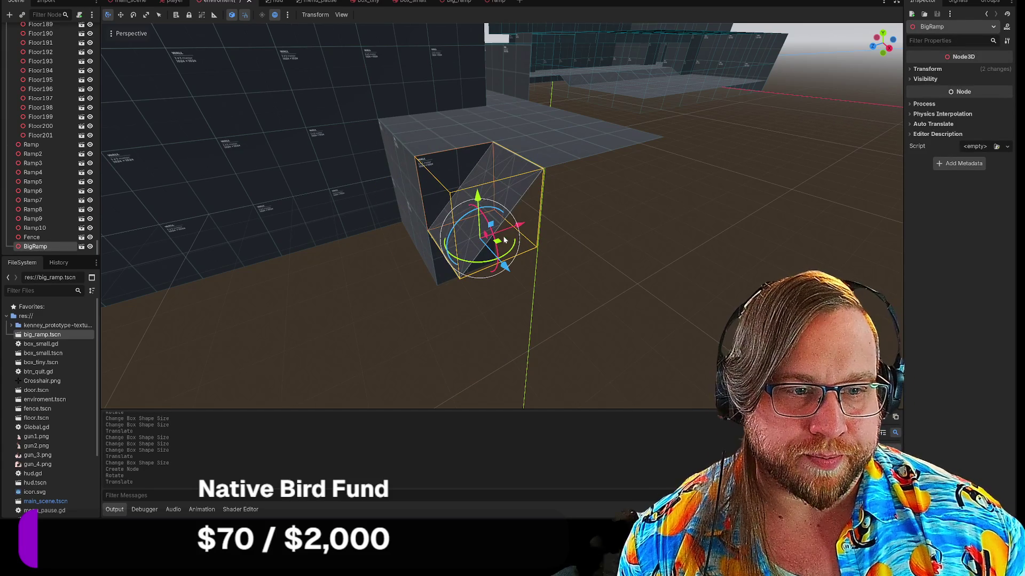
# Paste the BigRamp under the Floors group and move it up against the platform.
pyautogui.scroll(20, 8, 185)
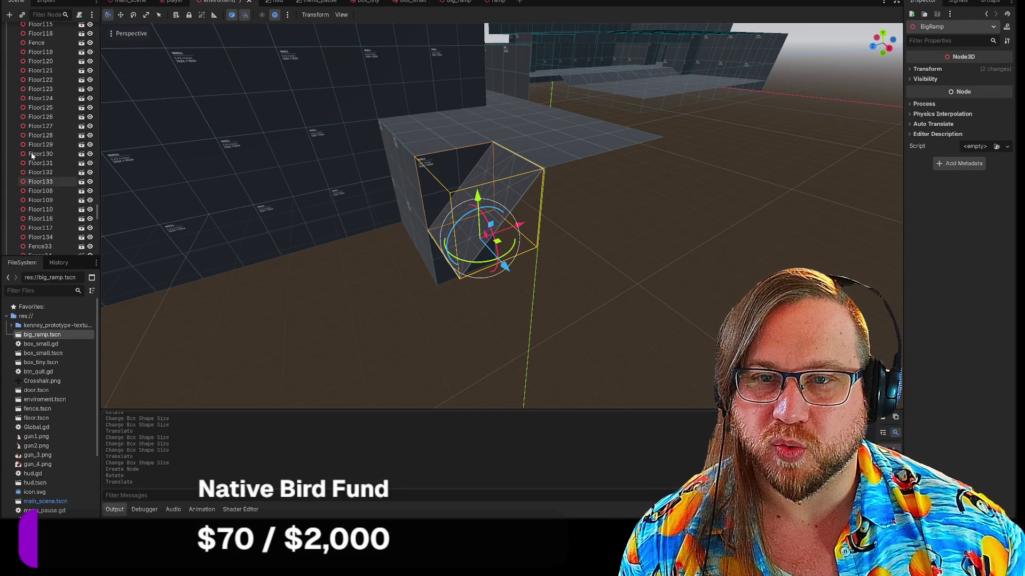
pyautogui.scroll(20, 31, 159)
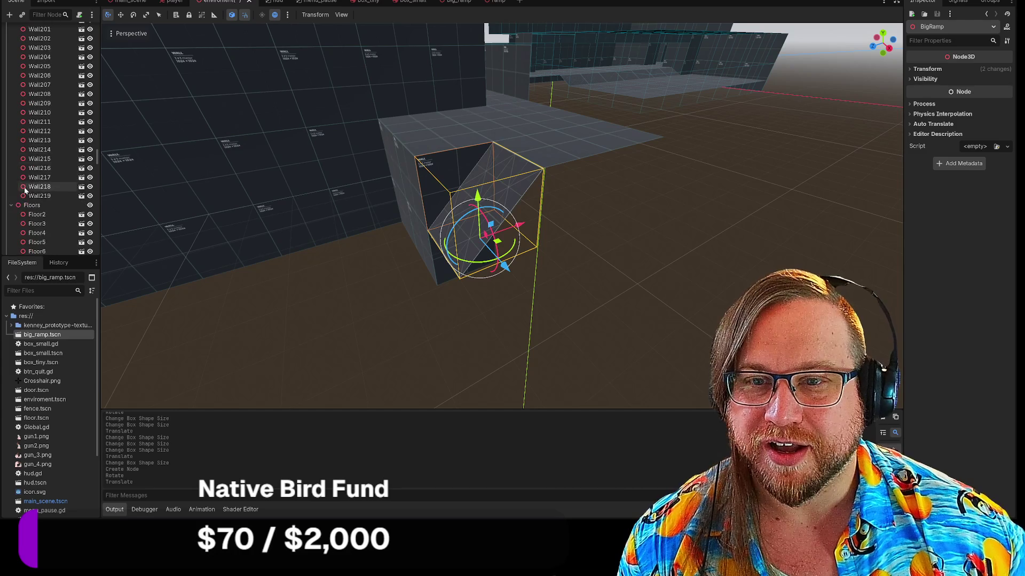
pyautogui.click(33, 178)
pyautogui.hotkey('ctrl', 'v')
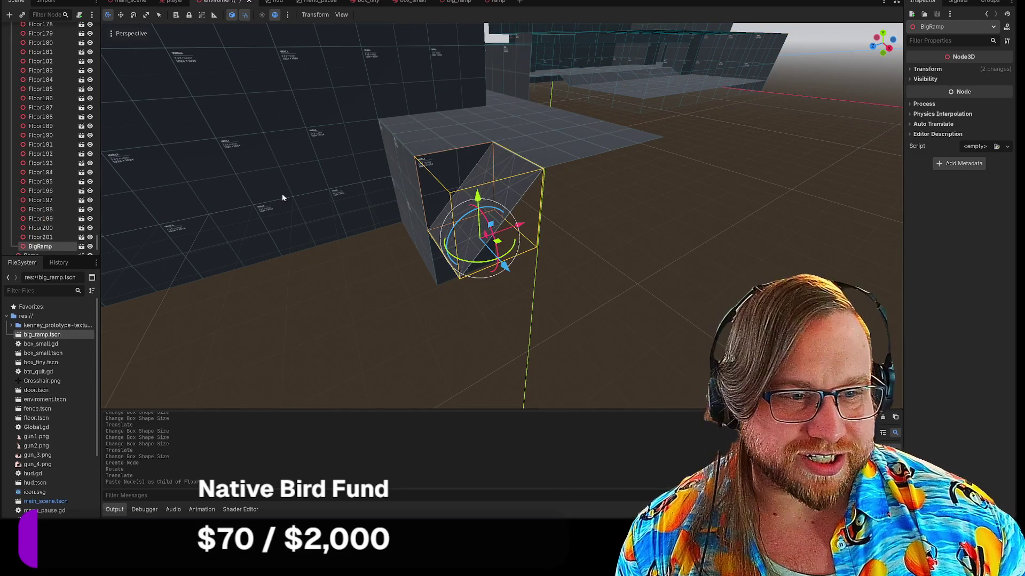
pyautogui.moveTo(522, 233)
pyautogui.mouseDown()
pyautogui.moveTo(478, 236)
pyautogui.moveTo(370, 293)
pyautogui.moveTo(406, 251)
pyautogui.moveTo(387, 228)
pyautogui.moveTo(398, 286)
pyautogui.mouseUp()
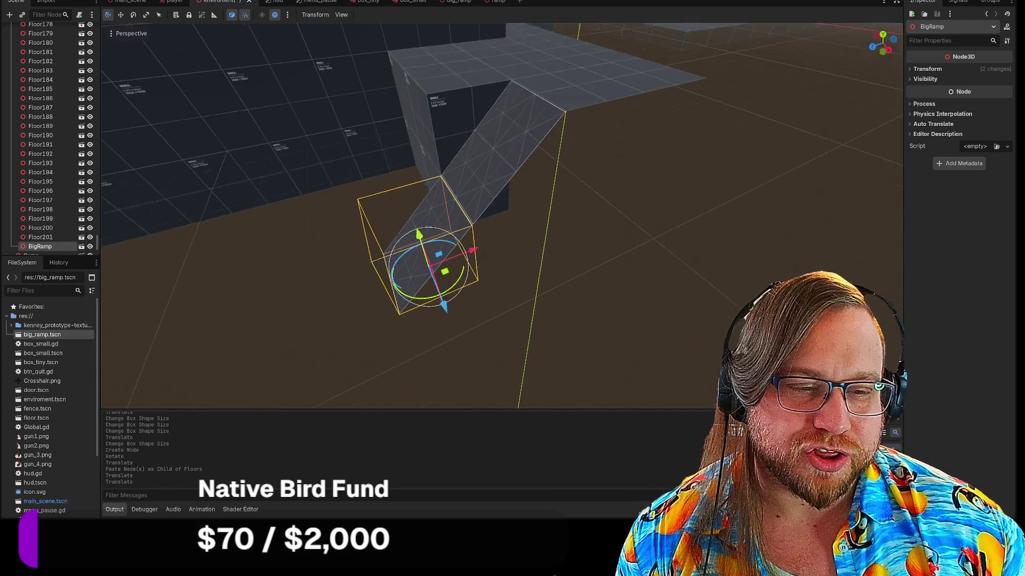
pyautogui.click(514, 224)
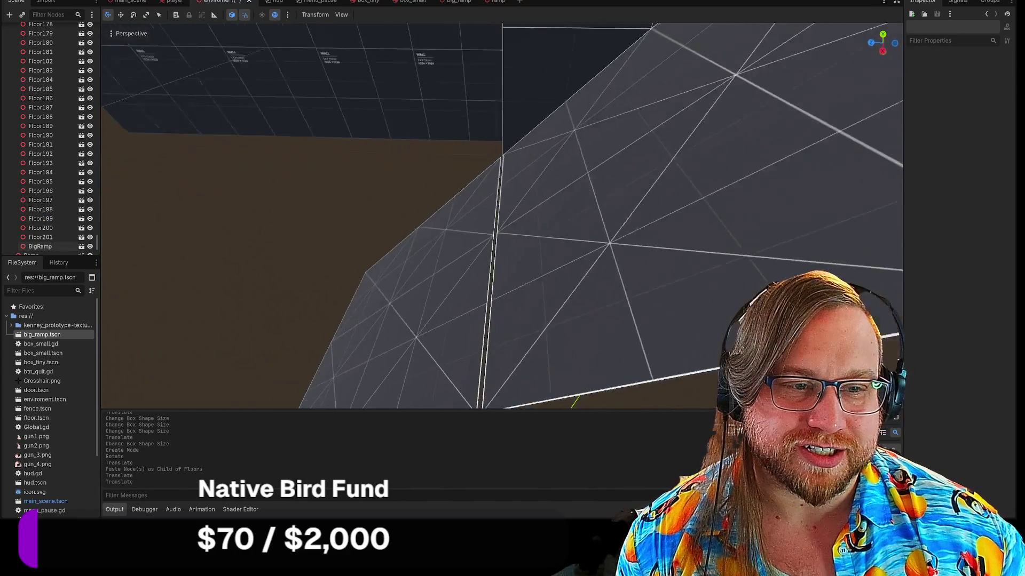
pyautogui.press('s')
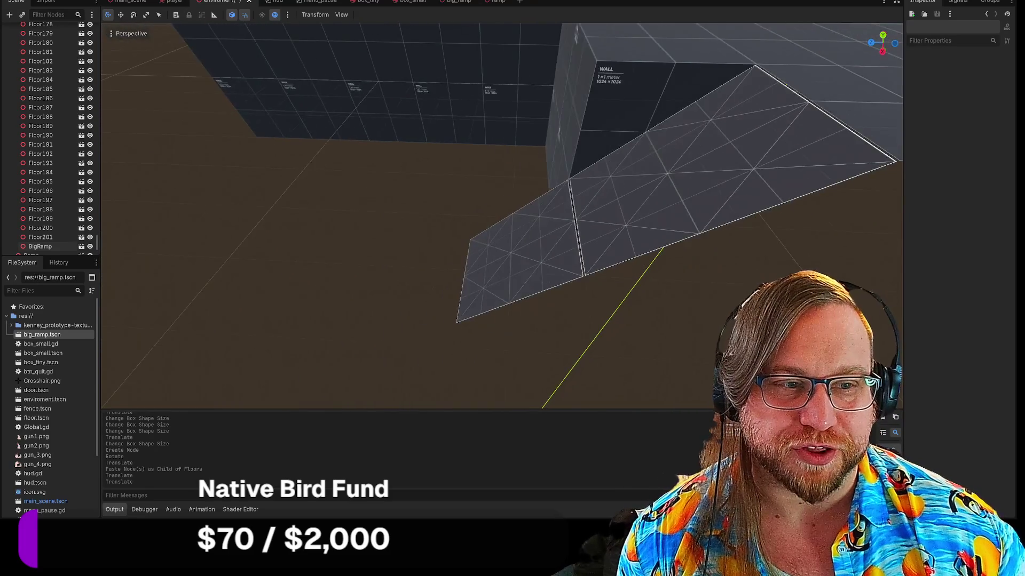
pyautogui.press('w')
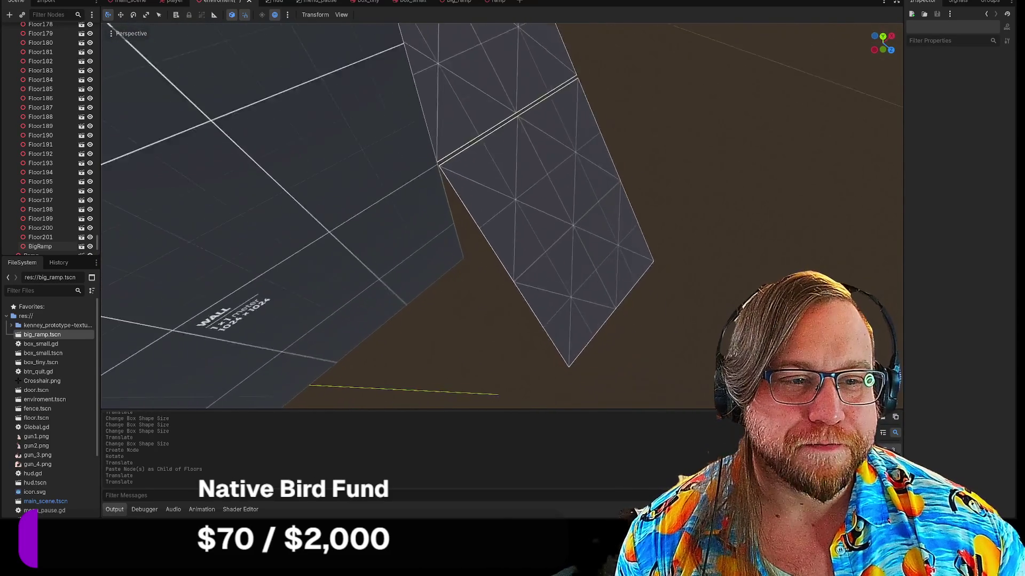
pyautogui.press('s')
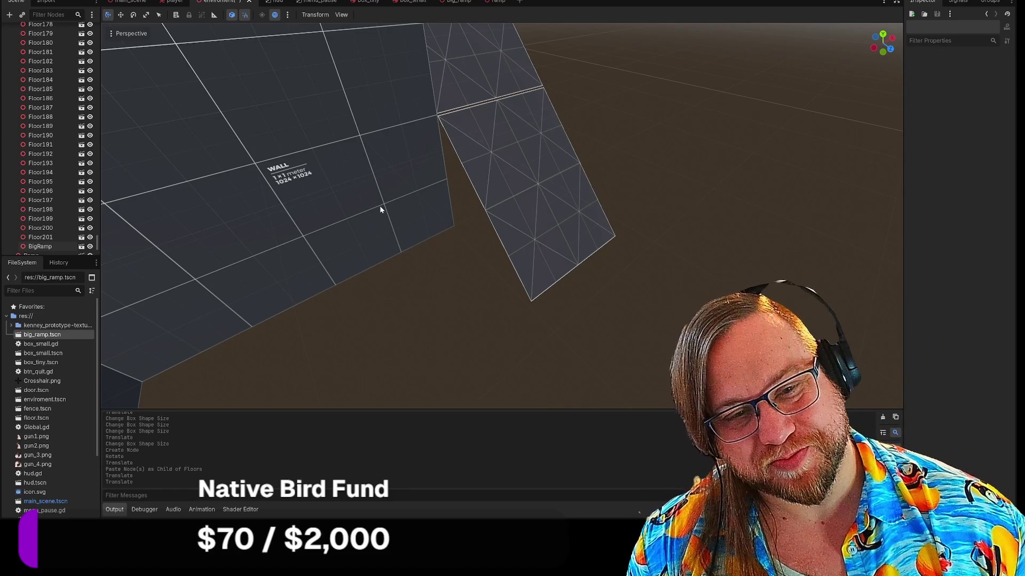
# Lower wall panels Wall215 and Wall216 beside the ramp.
pyautogui.click(382, 207)
pyautogui.moveTo(403, 229)
pyautogui.mouseDown()
pyautogui.moveTo(484, 311)
pyautogui.moveTo(515, 368)
pyautogui.mouseUp()
pyautogui.click(219, 287)
pyautogui.moveTo(218, 287)
pyautogui.mouseDown()
pyautogui.moveTo(234, 392)
pyautogui.moveTo(254, 405)
pyautogui.mouseUp()
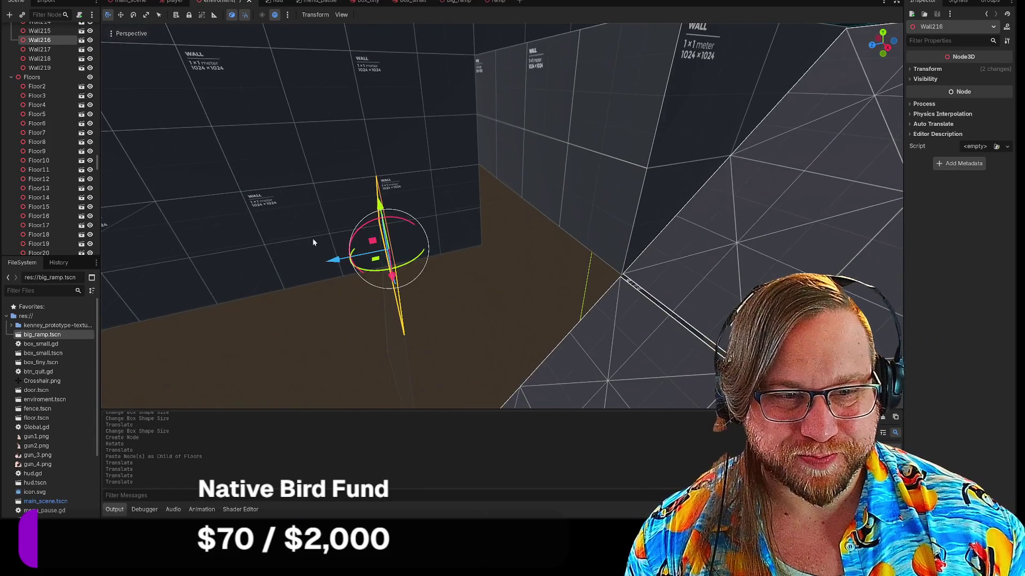
pyautogui.click(435, 214)
# Lower Wall217 toward the ground and select floor blocks Floor136 and Floor159.
pyautogui.moveTo(434, 216)
pyautogui.mouseDown()
pyautogui.moveTo(474, 309)
pyautogui.moveTo(581, 427)
pyautogui.mouseUp()
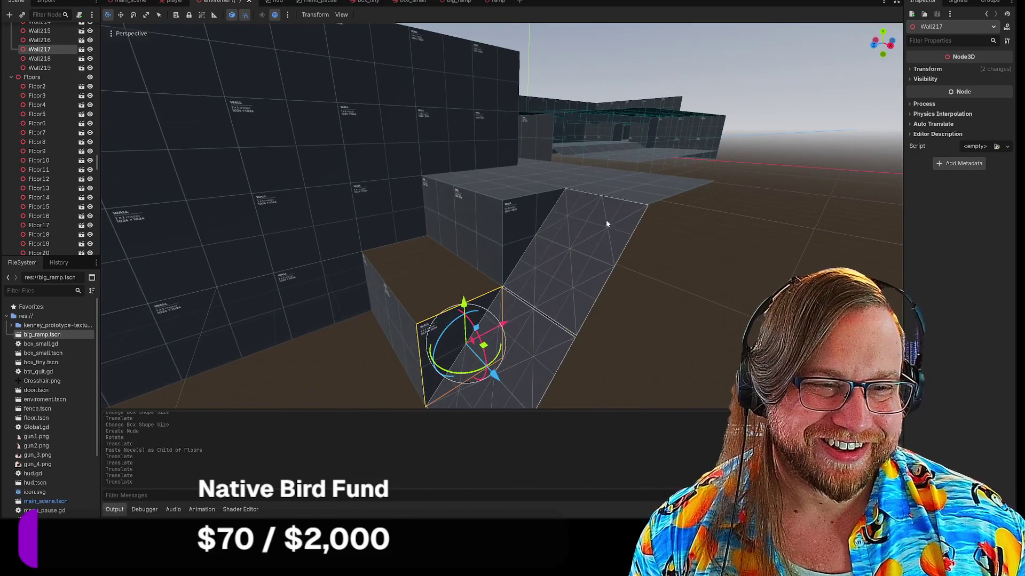
pyautogui.click(459, 183)
pyautogui.keyDown('shift'); pyautogui.click(456, 183); pyautogui.keyUp('shift')
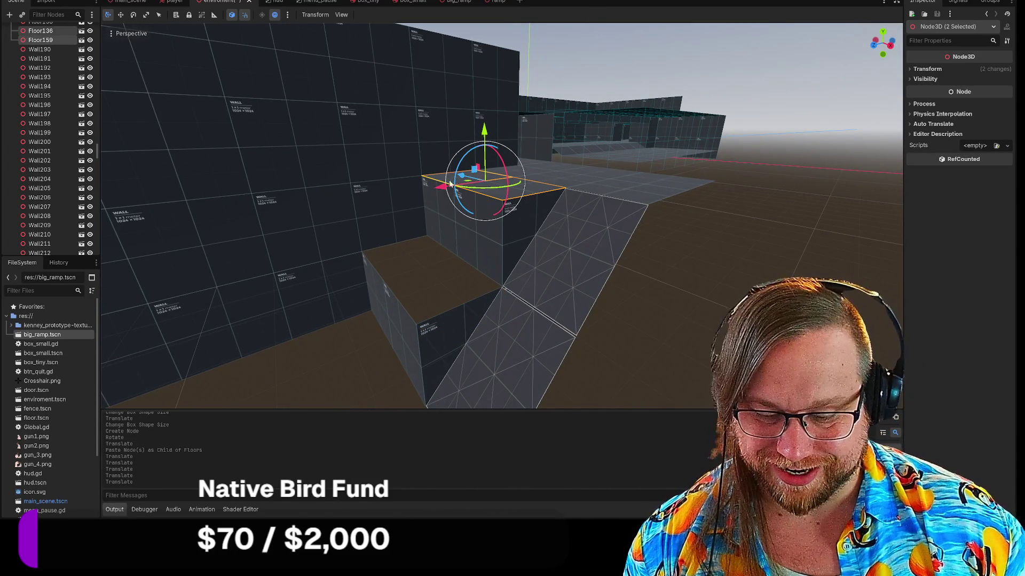
pyautogui.scroll(5, 55, 171)
pyautogui.scroll(5, 55, 171)
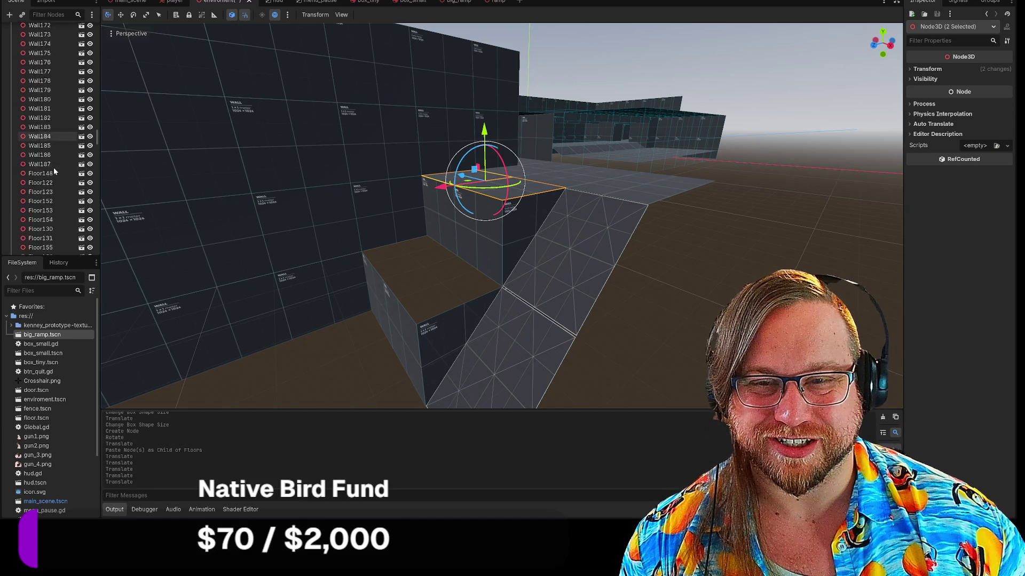
pyautogui.scroll(20, 30, 211)
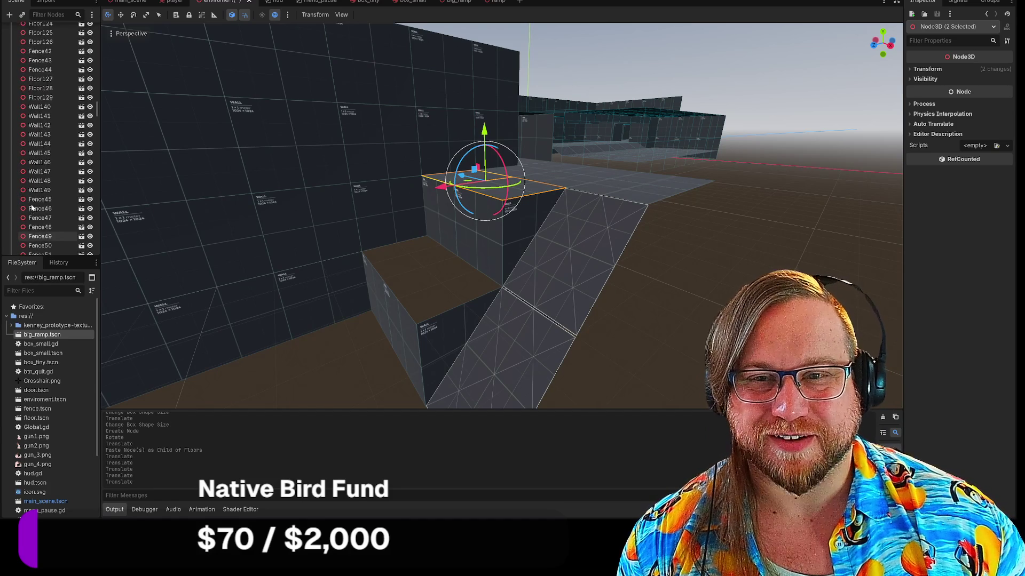
pyautogui.scroll(20, 32, 208)
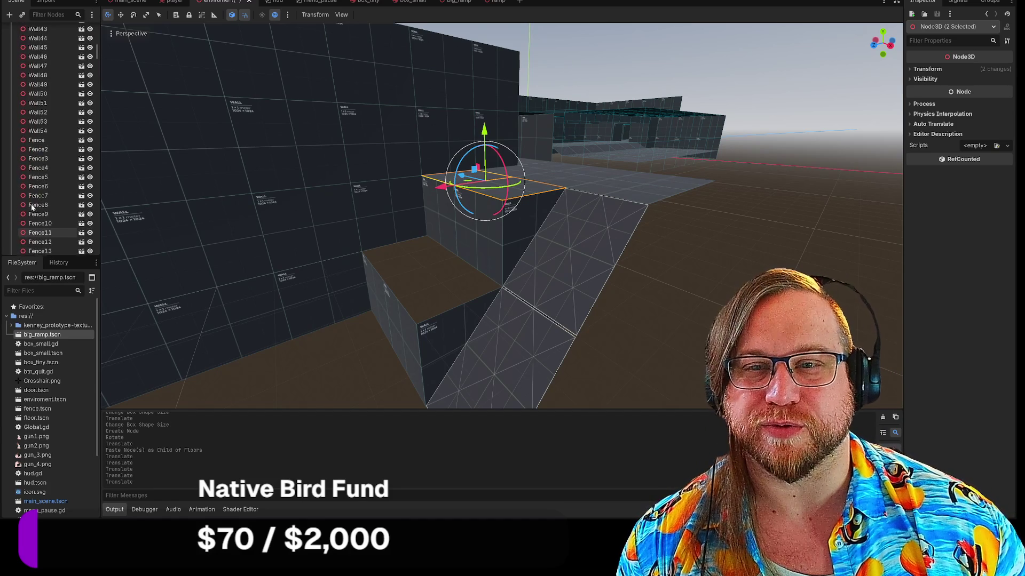
# Paste the floor copy under Walls, shifted left and 2 units lower as a step.
pyautogui.click(31, 71)
pyautogui.hotkey('ctrl', 'v')
pyautogui.moveTo(441, 189)
pyautogui.mouseDown()
pyautogui.moveTo(403, 188)
pyautogui.moveTo(368, 203)
pyautogui.mouseUp()
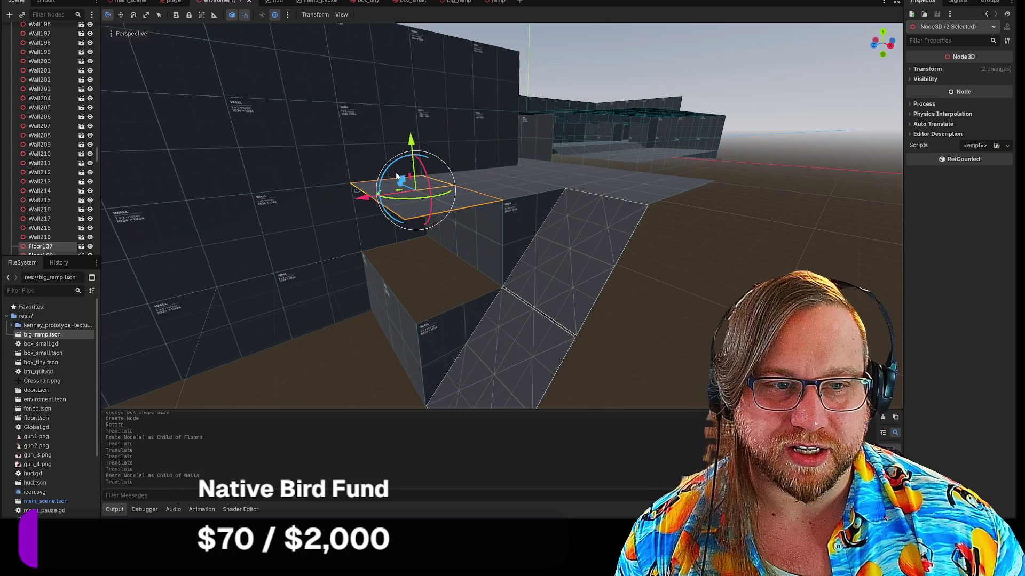
pyautogui.moveTo(412, 152); pyautogui.dragTo(407, 222)
pyautogui.click(679, 277)
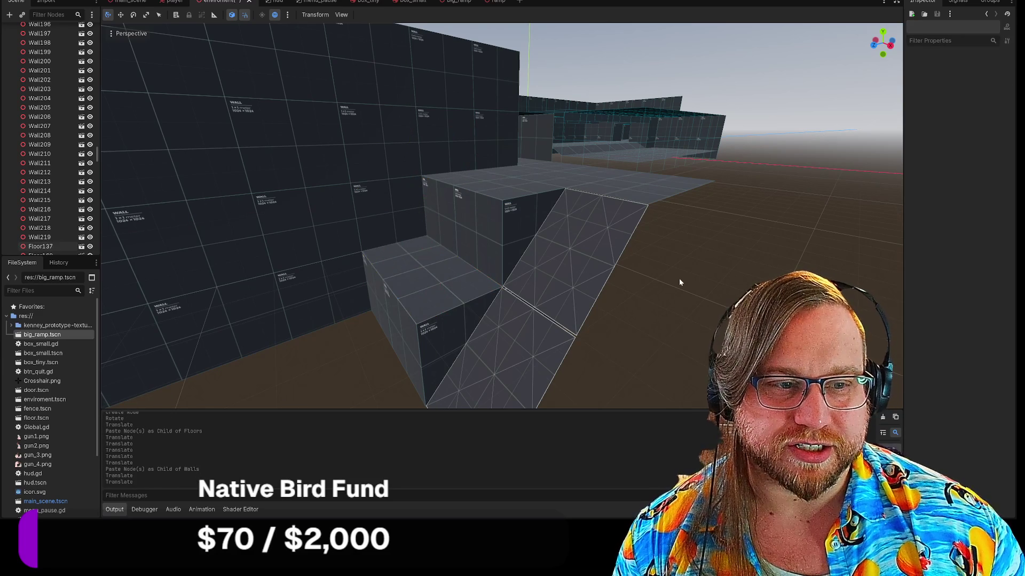
pyautogui.scroll(5, 665, 212)
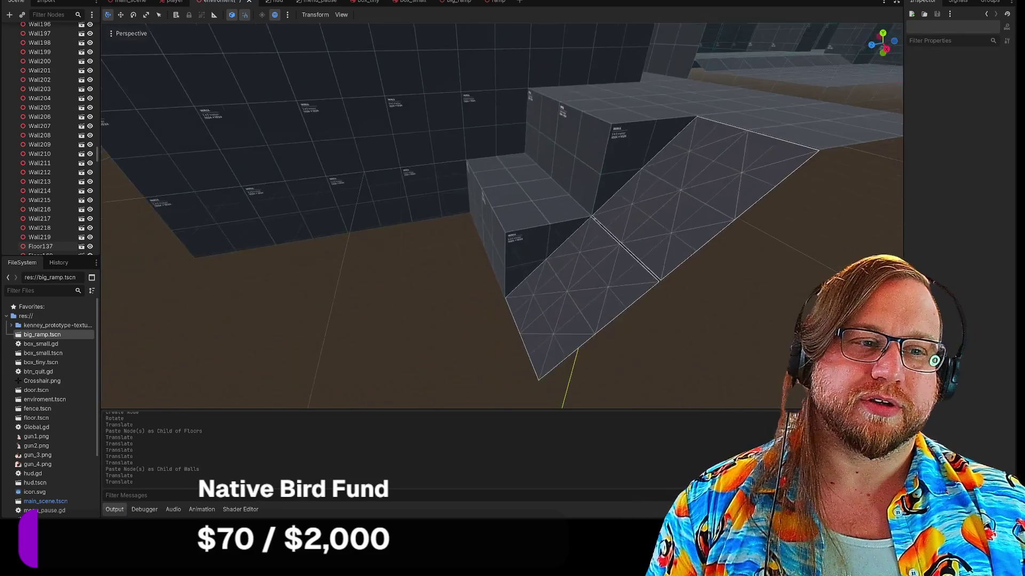
pyautogui.moveTo(641, 115); pyautogui.dragTo(620, 105)
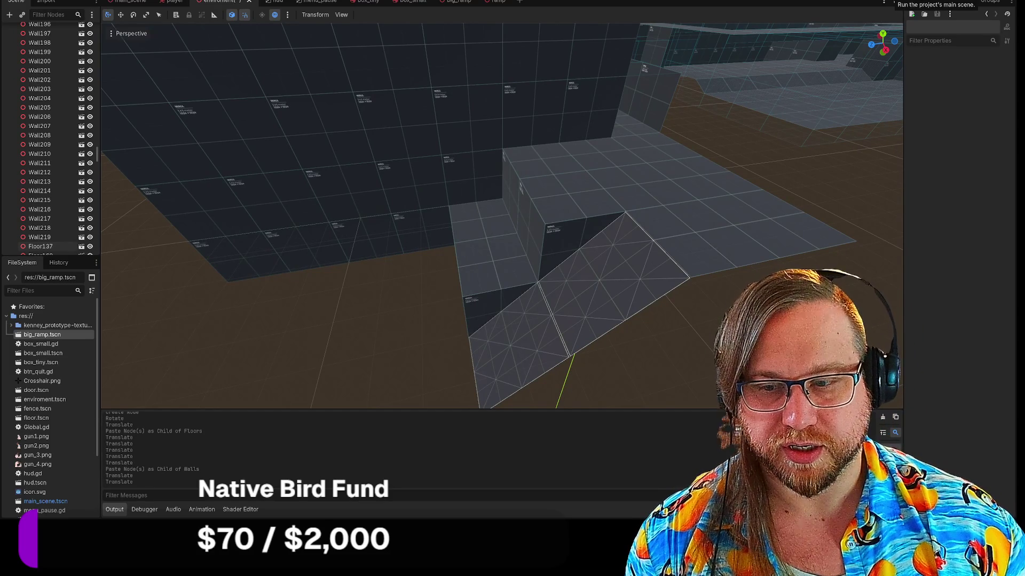
pyautogui.click(890, 2)
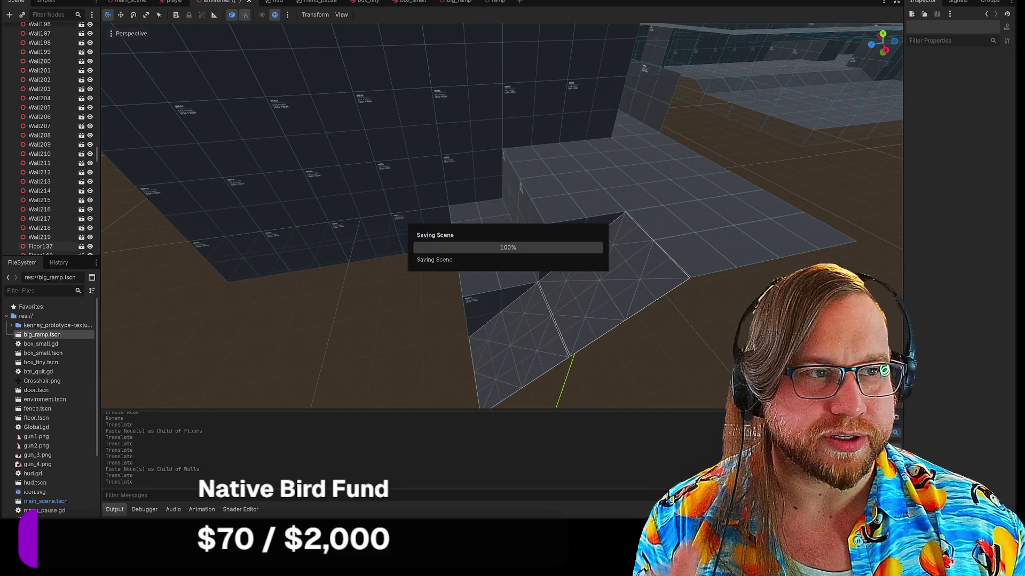
pyautogui.press('w')
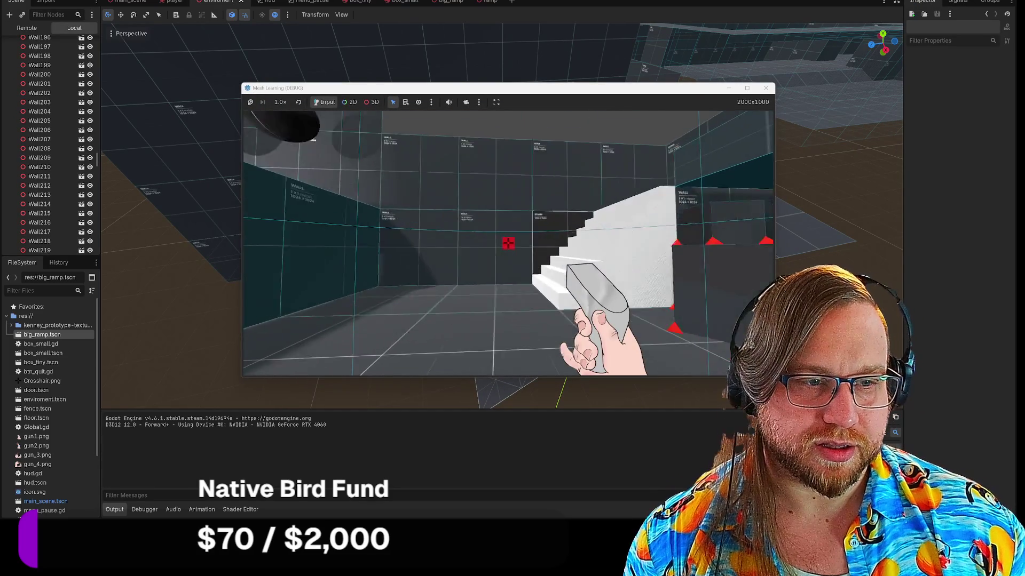
pyautogui.press('w')
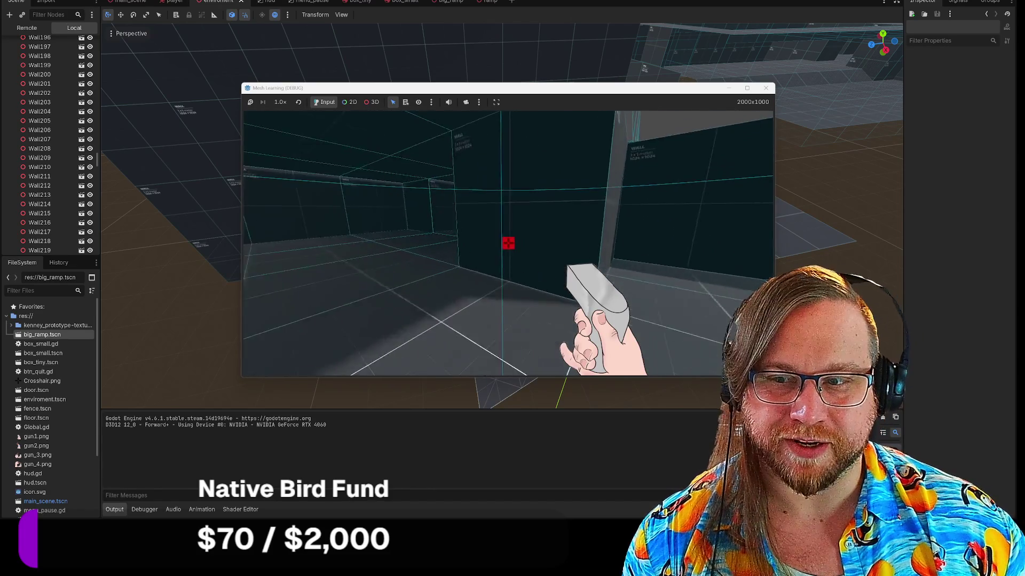
pyautogui.press('w')
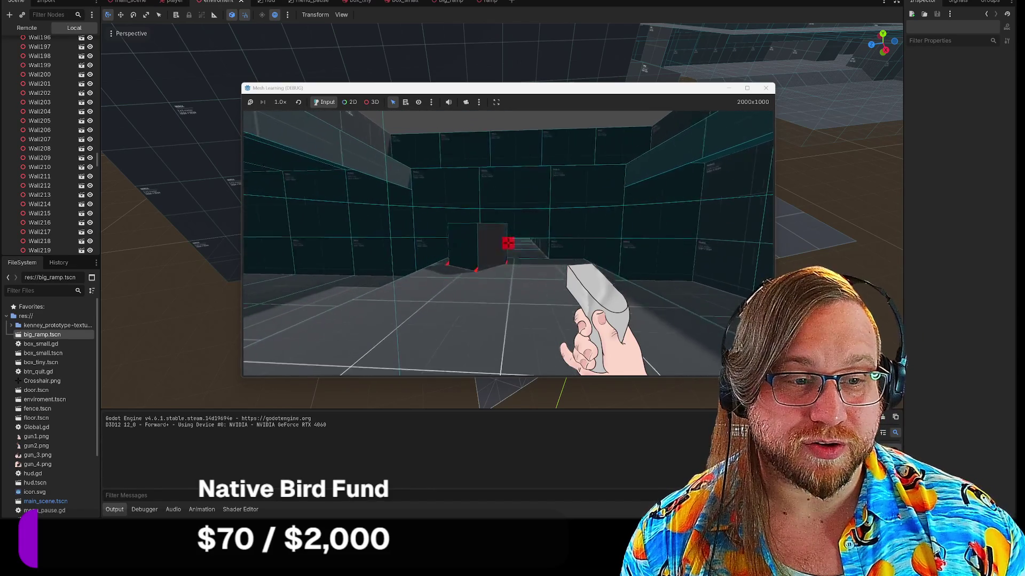
pyautogui.press('w')
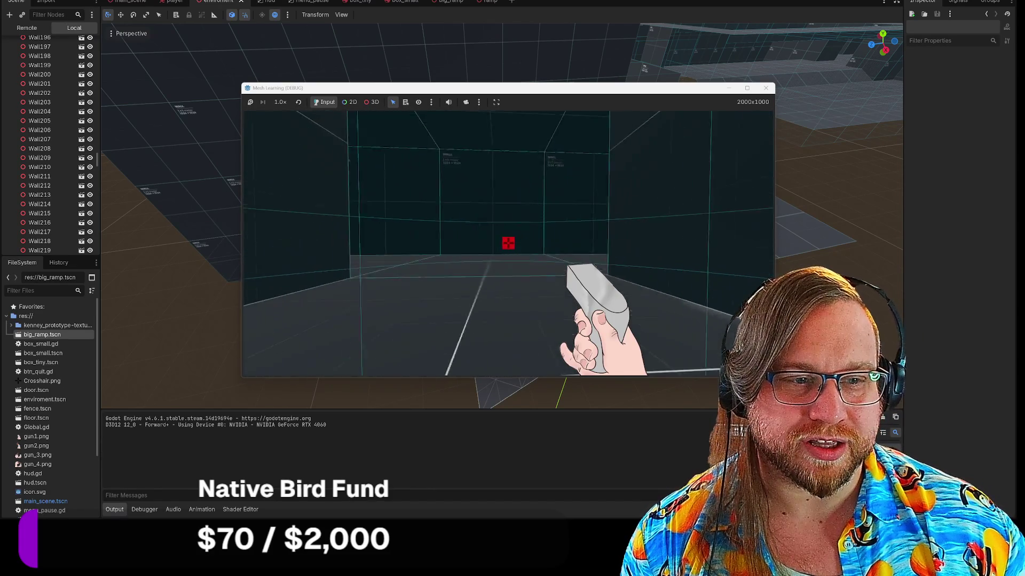
pyautogui.press('w')
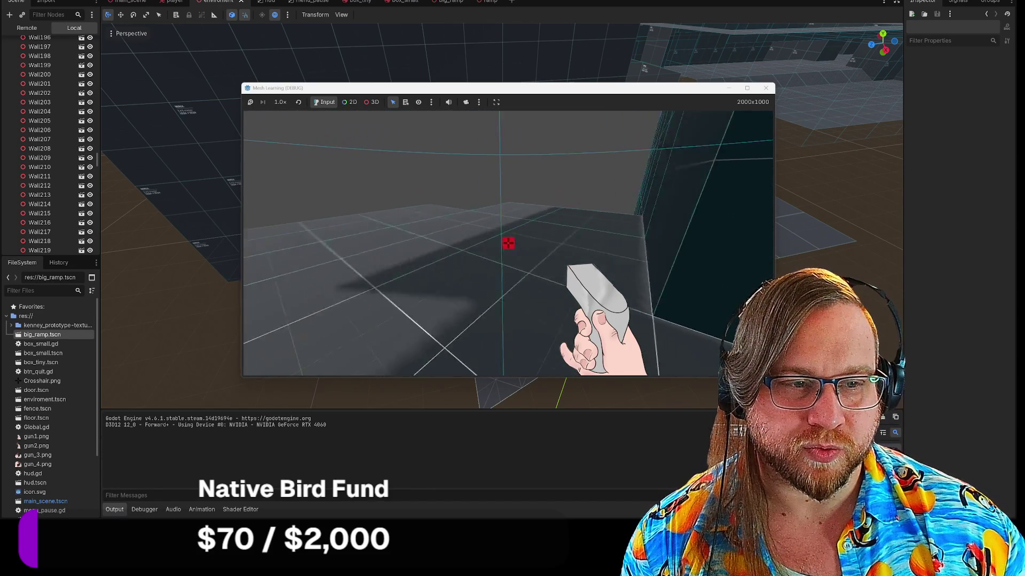
pyautogui.press('w')
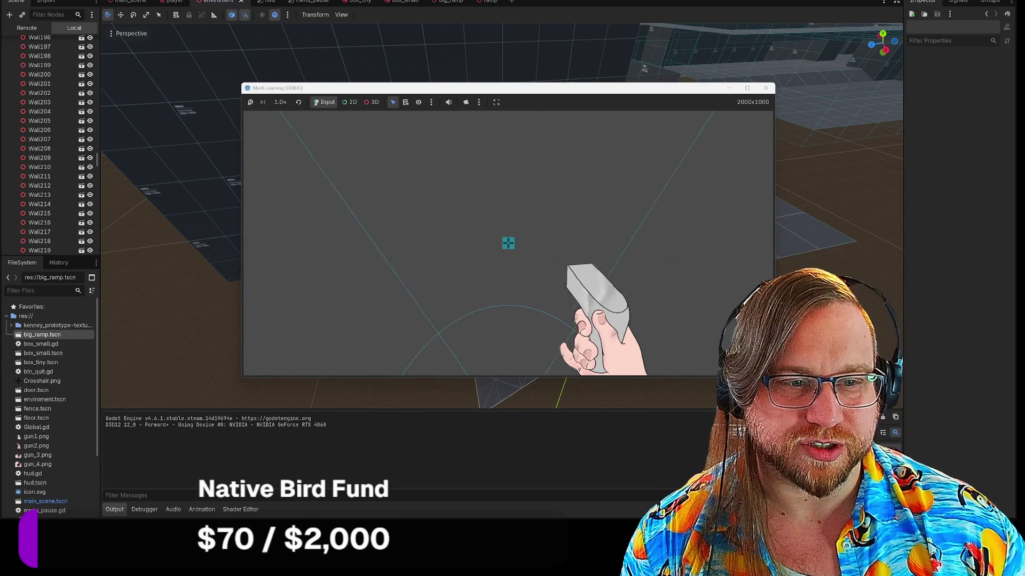
pyautogui.moveTo(508, 243)
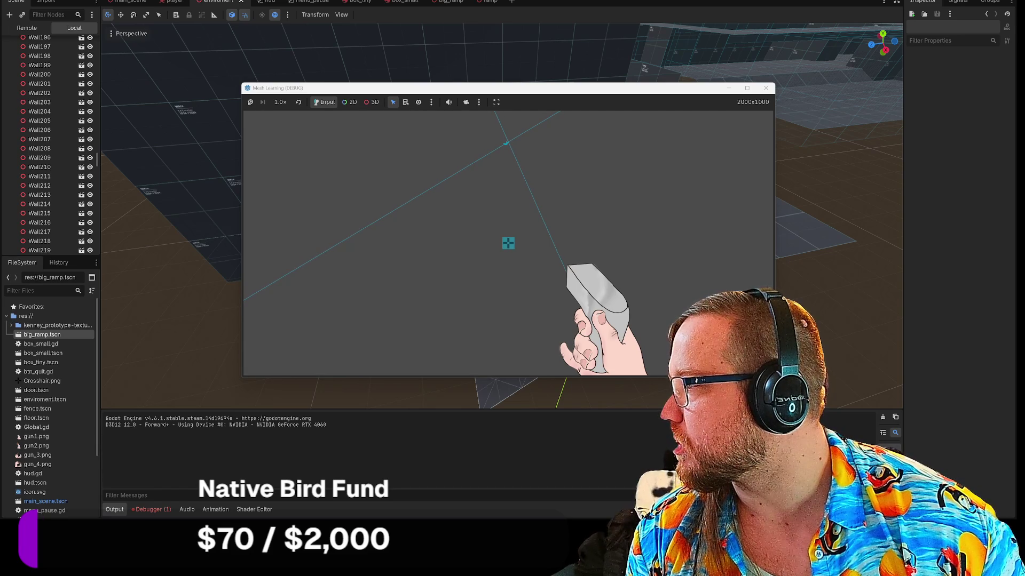
pyautogui.click(309, 187)
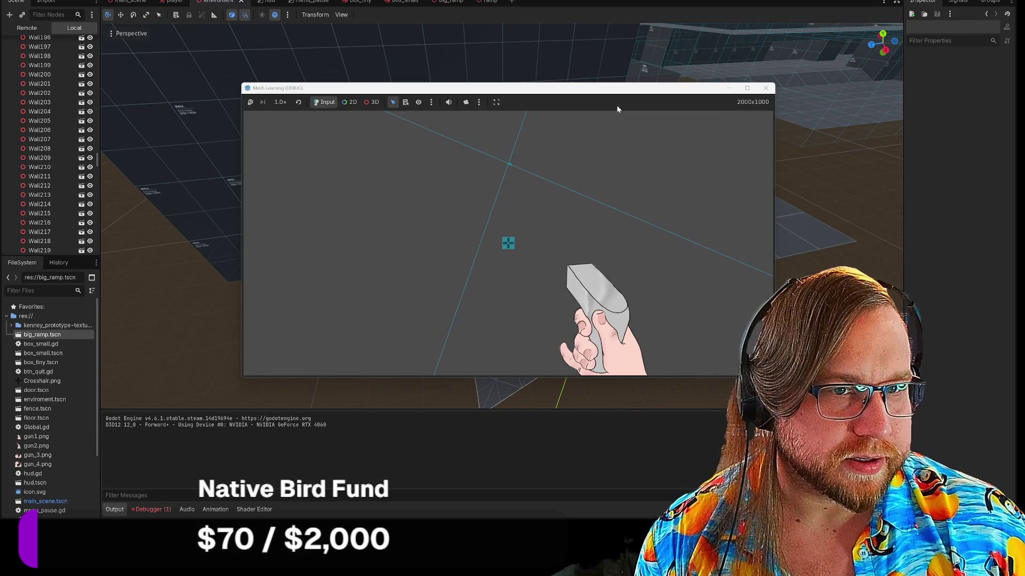
pyautogui.click(766, 88)
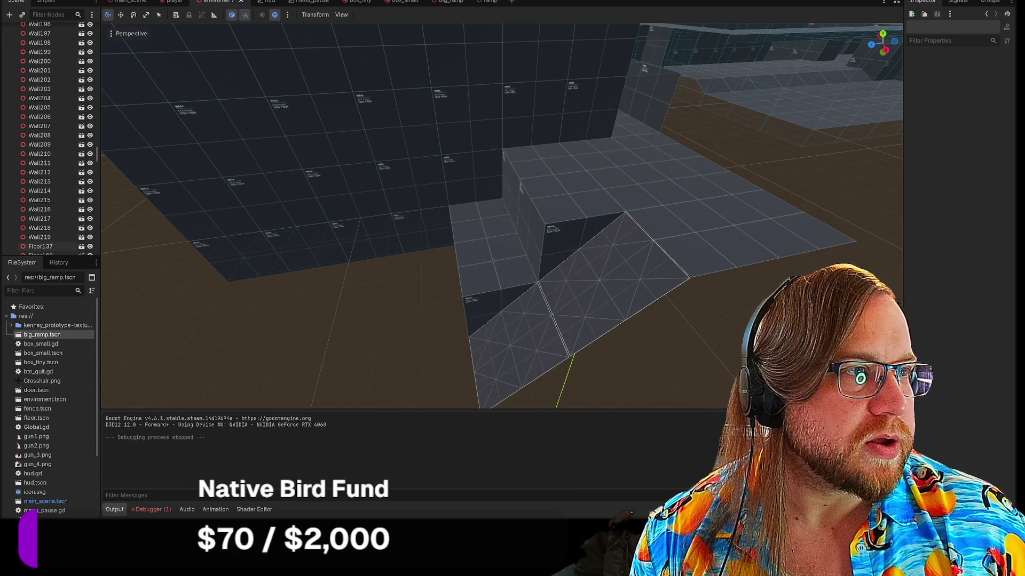
pyautogui.press('F5')
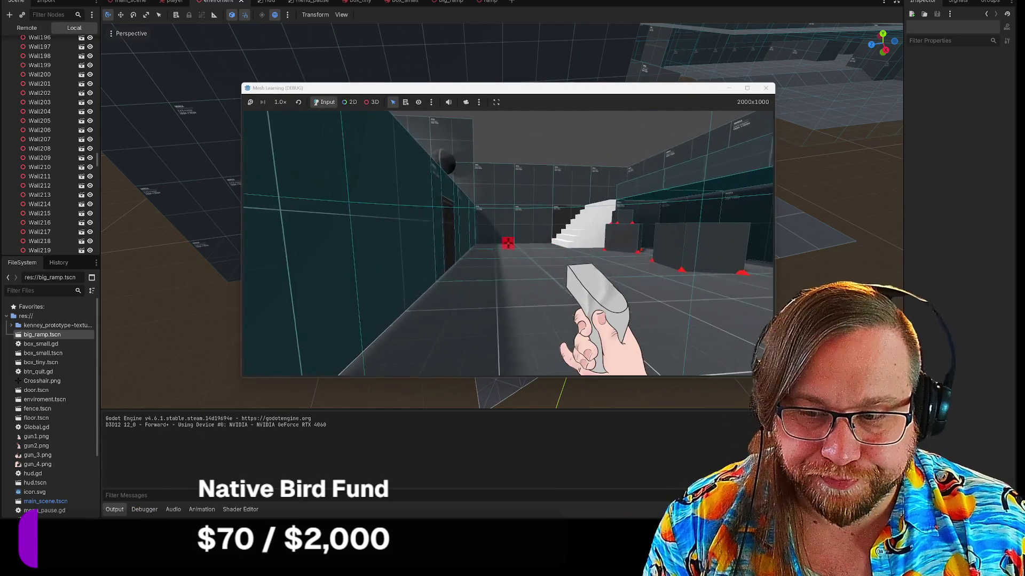
pyautogui.press('w')
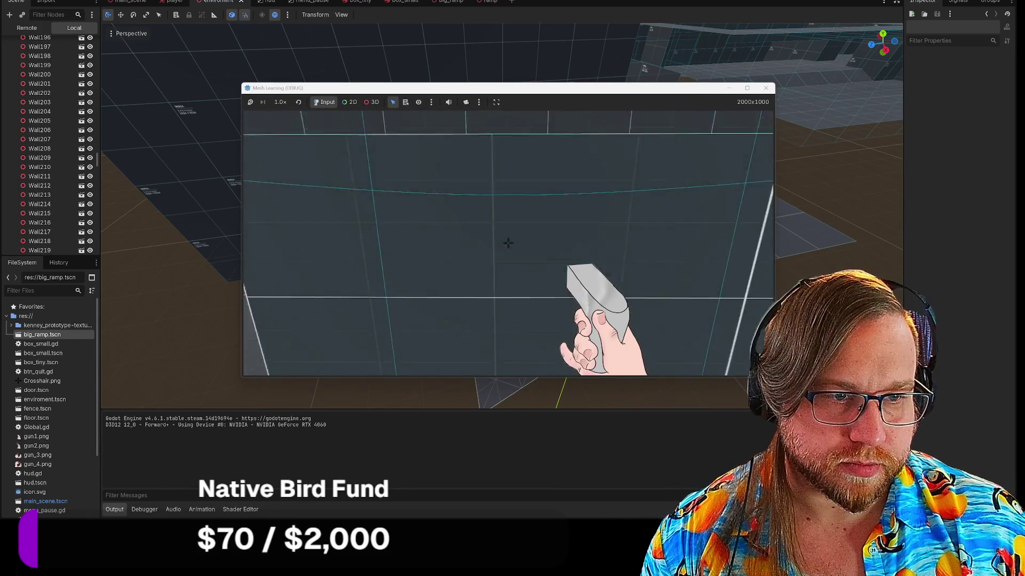
pyautogui.press('w')
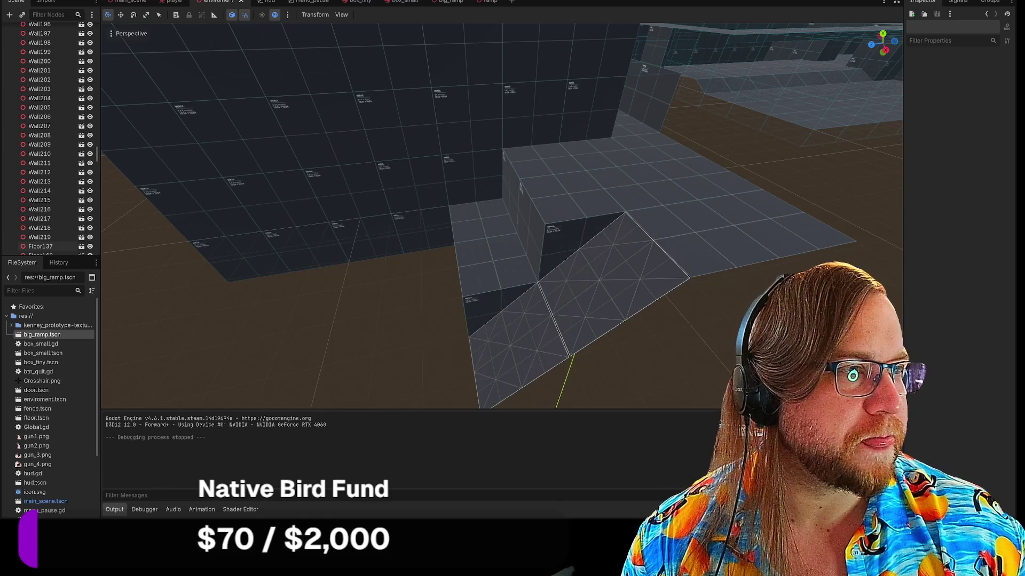
pyautogui.press('F5')
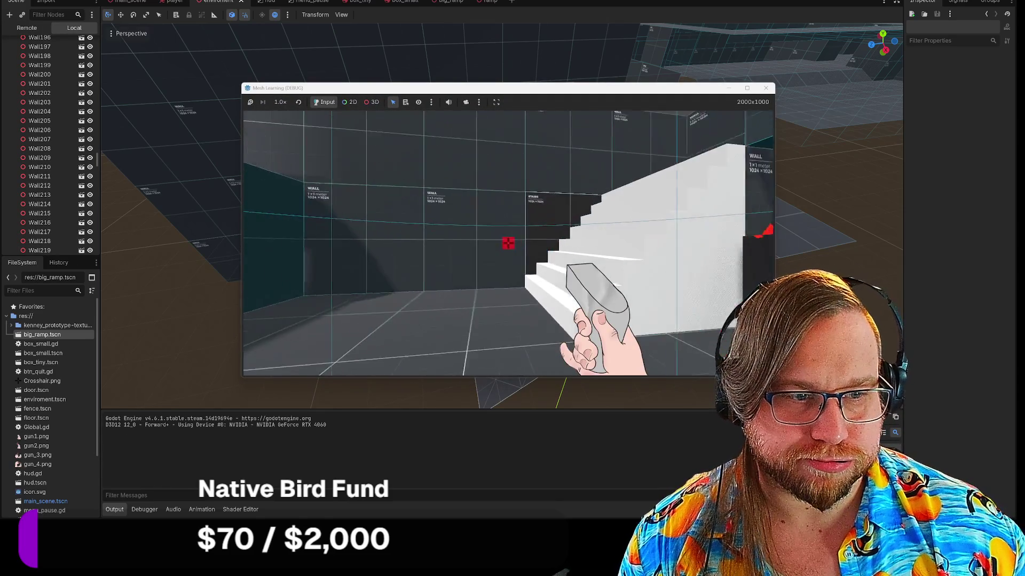
pyautogui.press('w')
pyautogui.press('w')
pyautogui.press('w')
pyautogui.press('w')
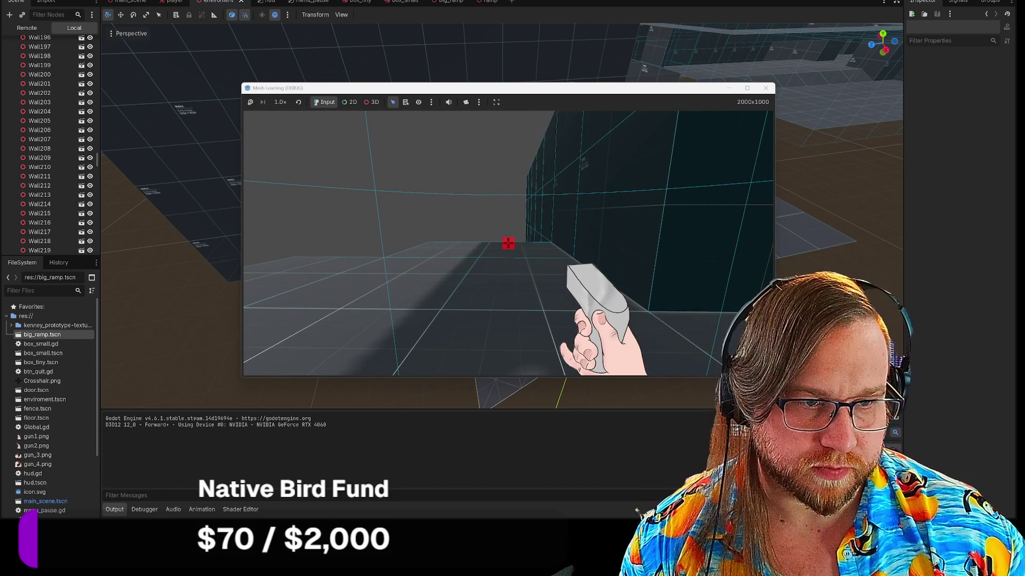
pyautogui.press('w')
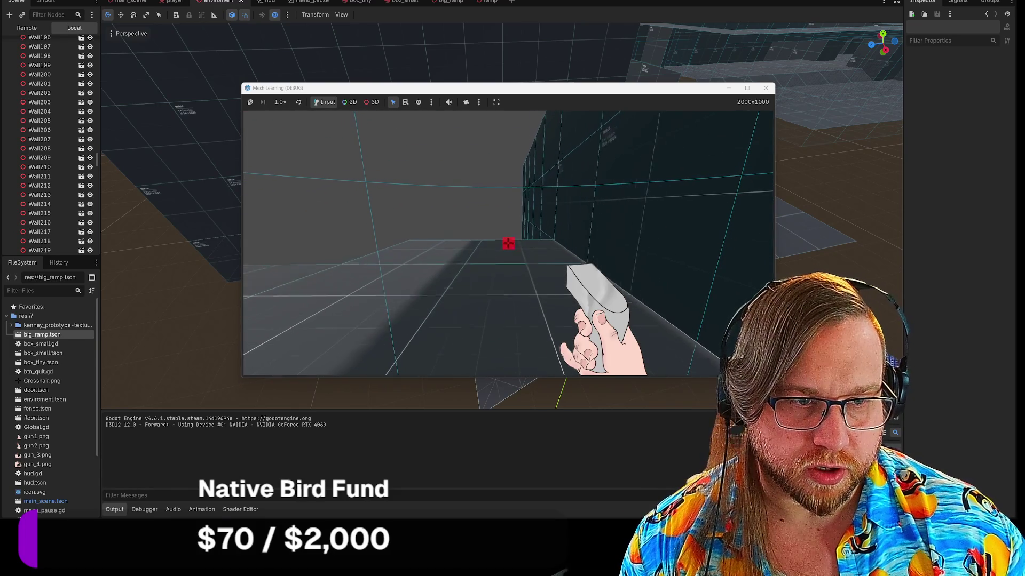
pyautogui.press('w')
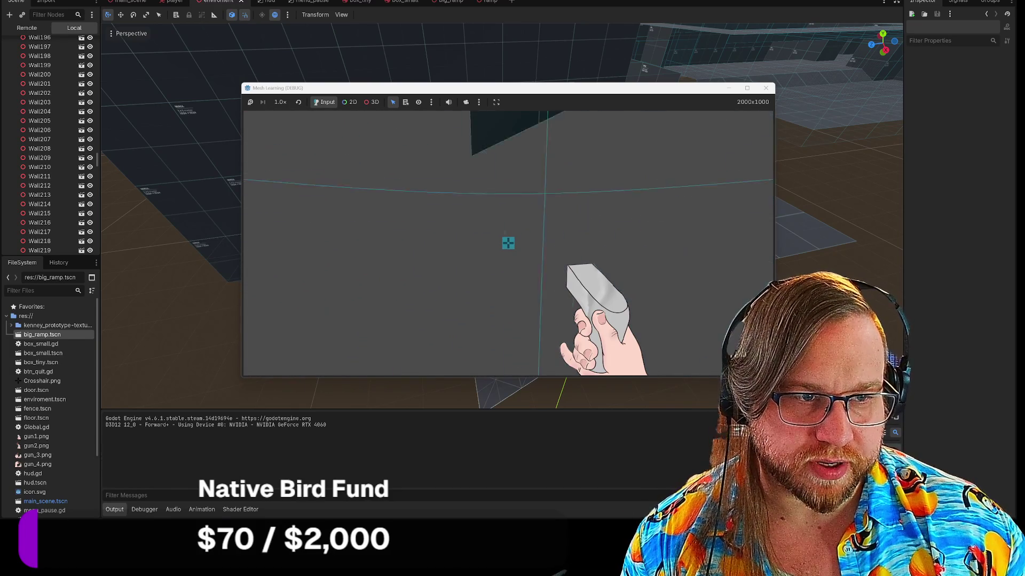
pyautogui.press('w')
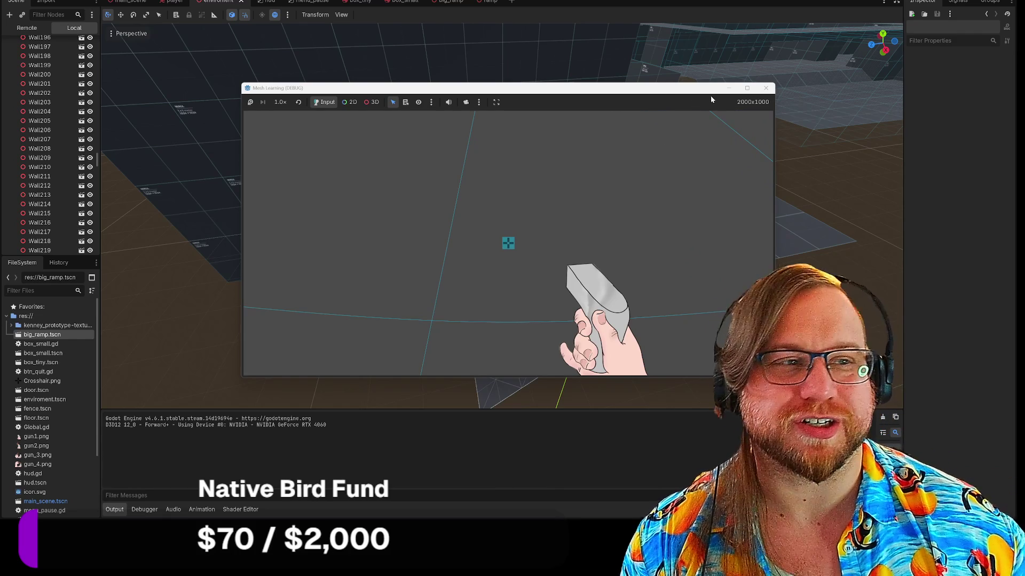
pyautogui.click(765, 88)
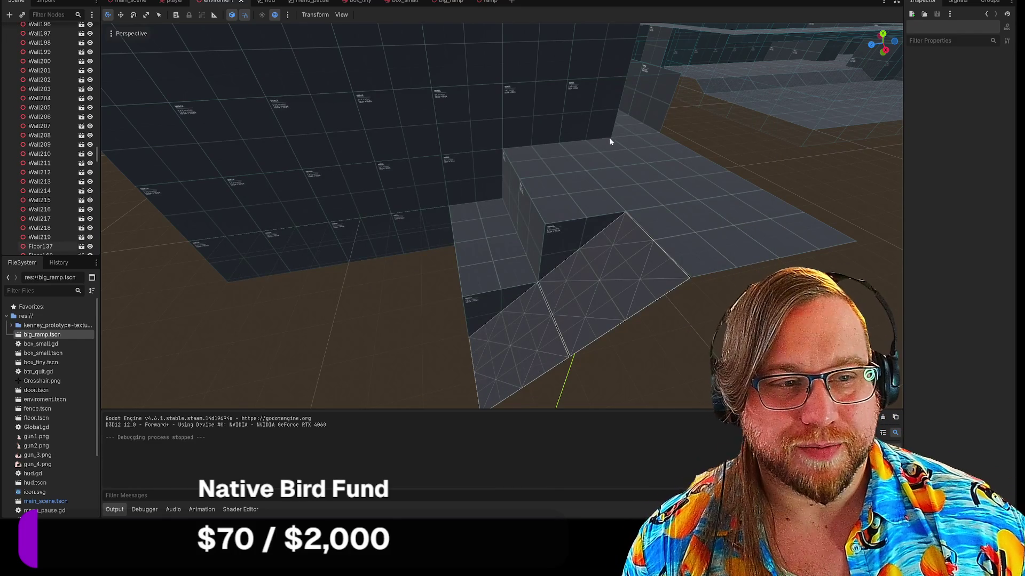
# Select the six floor tiles on the box top.
pyautogui.click(548, 160)
pyautogui.keyDown('shift'); pyautogui.click(568, 207); pyautogui.keyUp('shift')
pyautogui.keyDown('shift'); pyautogui.click(613, 156); pyautogui.keyUp('shift')
pyautogui.keyDown('shift'); pyautogui.click(656, 168); pyautogui.keyUp('shift')
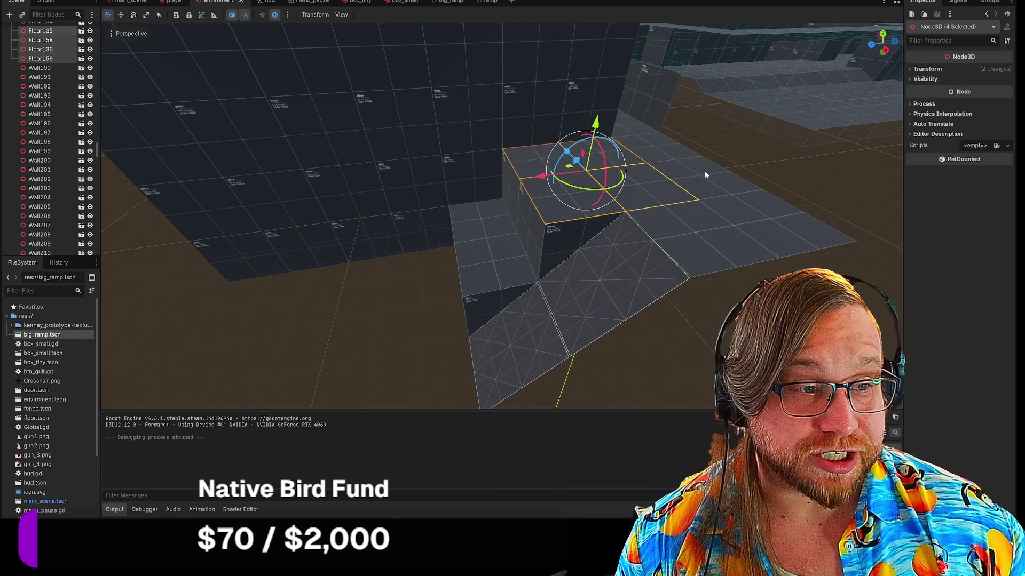
pyautogui.keyDown('shift'); pyautogui.click(683, 171); pyautogui.keyUp('shift')
pyautogui.keyDown('shift'); pyautogui.click(668, 154); pyautogui.keyUp('shift')
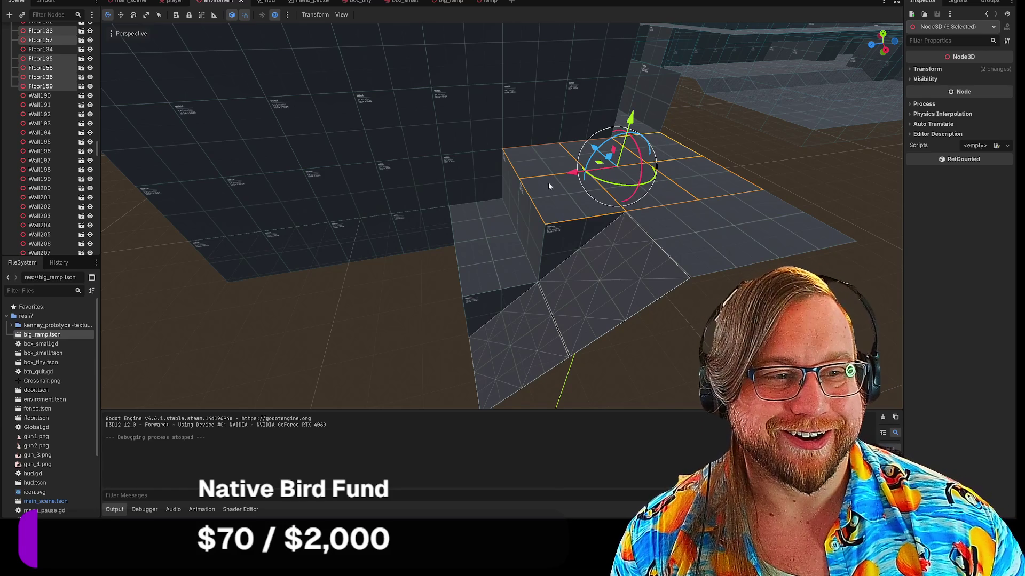
# Paste the tiles under Walls and shift them 7 units along X.
pyautogui.scroll(15, 50, 127)
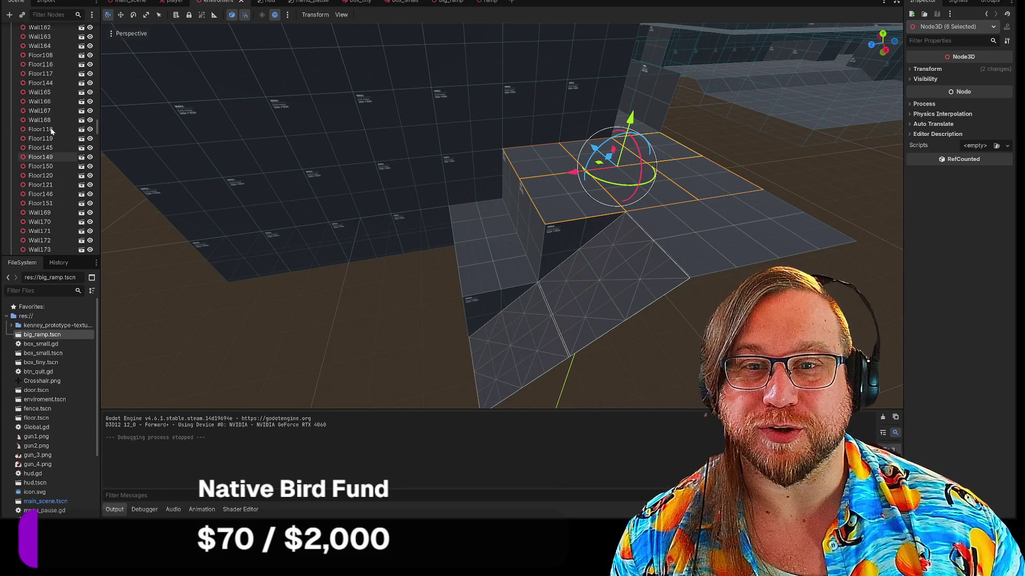
pyautogui.scroll(20, 50, 127)
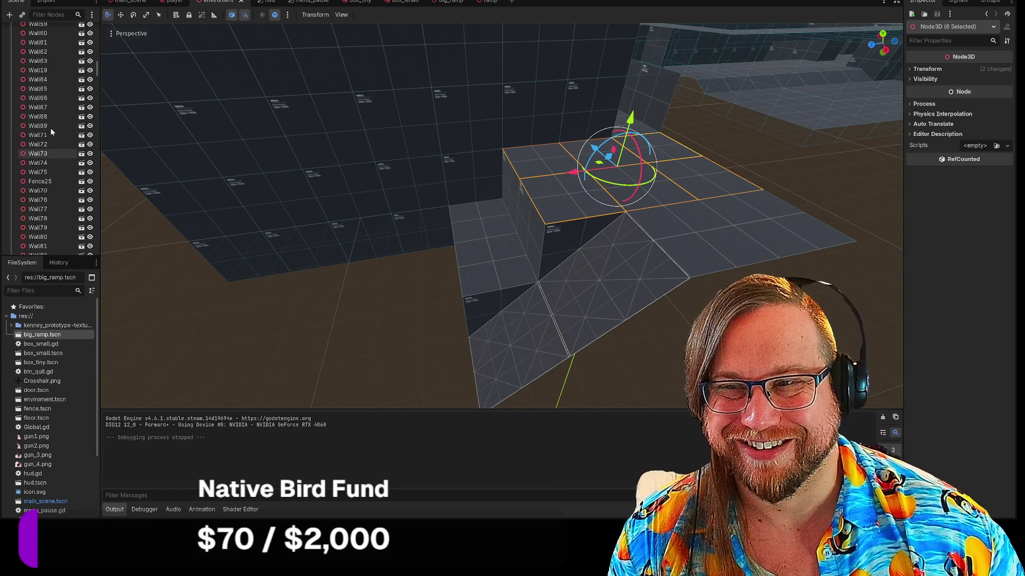
pyautogui.scroll(5, 49, 127)
pyautogui.click(39, 91)
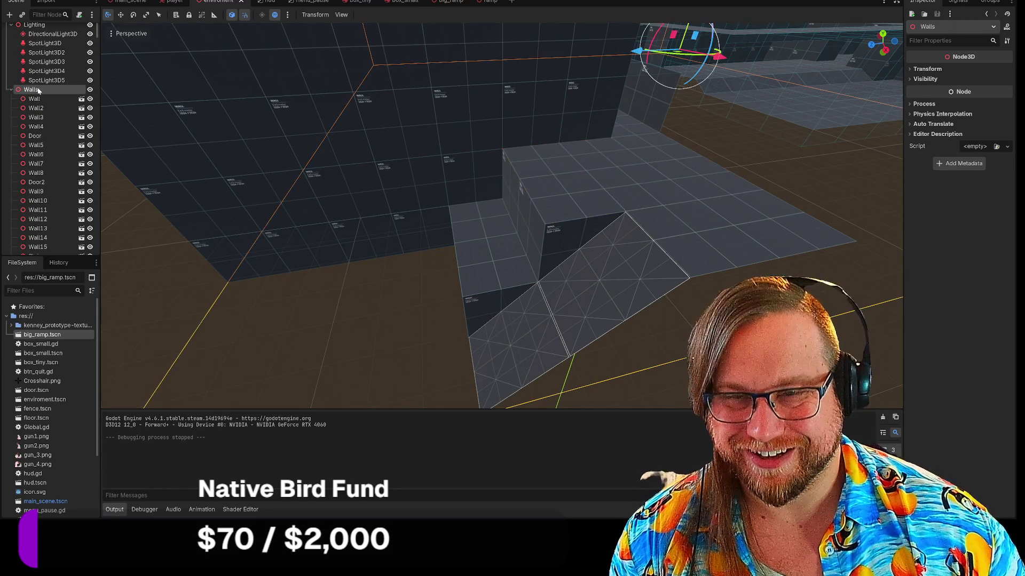
pyautogui.hotkey('ctrl', 'v')
pyautogui.moveTo(567, 174); pyautogui.dragTo(150, 198)
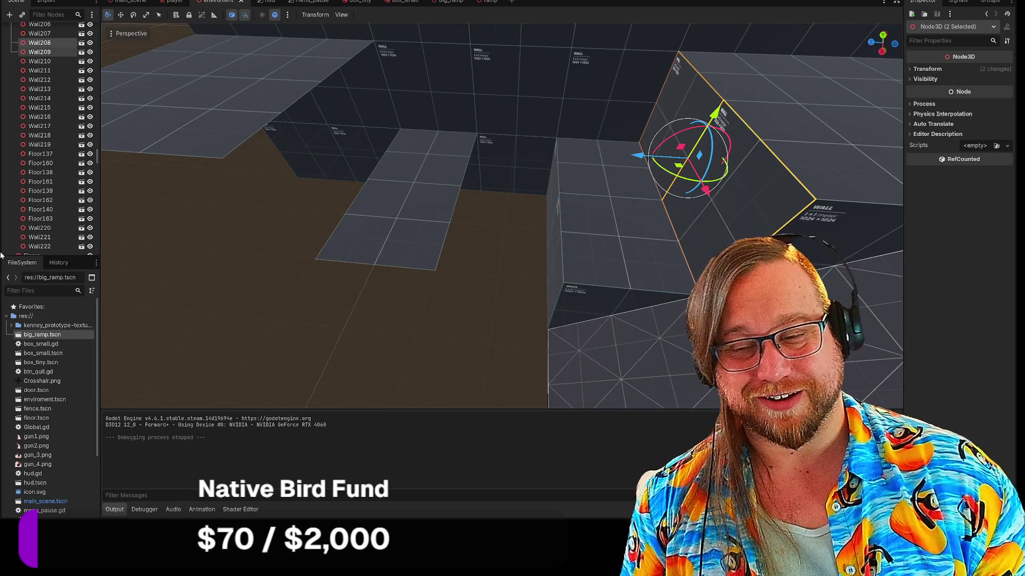
# Paste the copied wall pieces under Walls, move them left and rotate them about 165 degrees.
pyautogui.scroll(15, 75, 136)
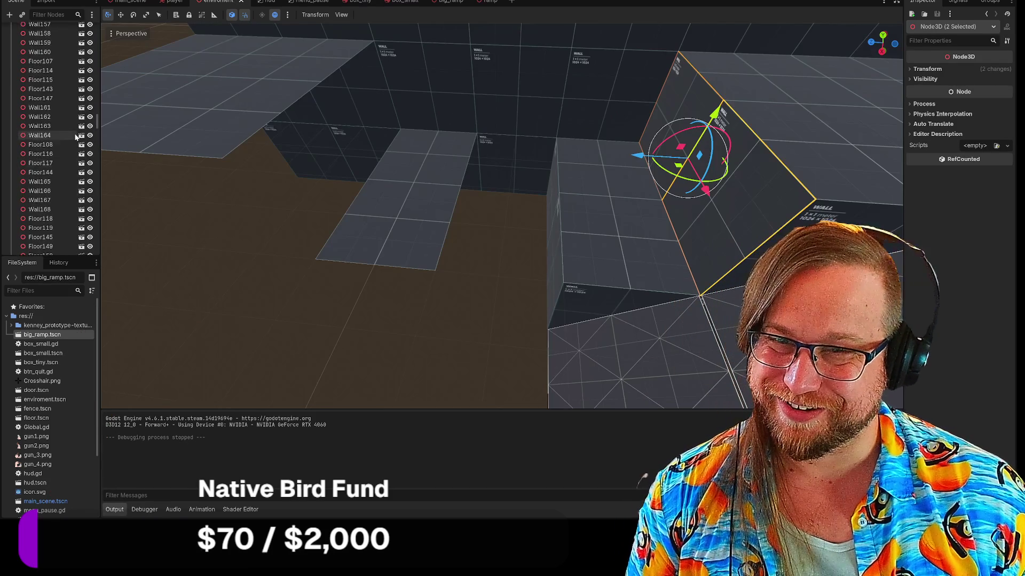
pyautogui.scroll(20, 75, 137)
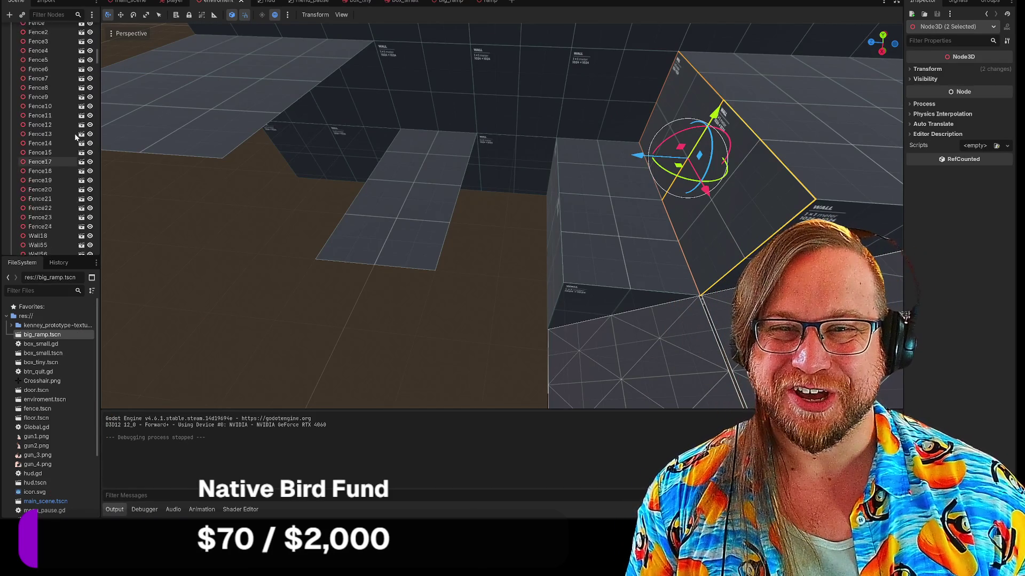
pyautogui.scroll(5, 72, 130)
pyautogui.click(38, 39)
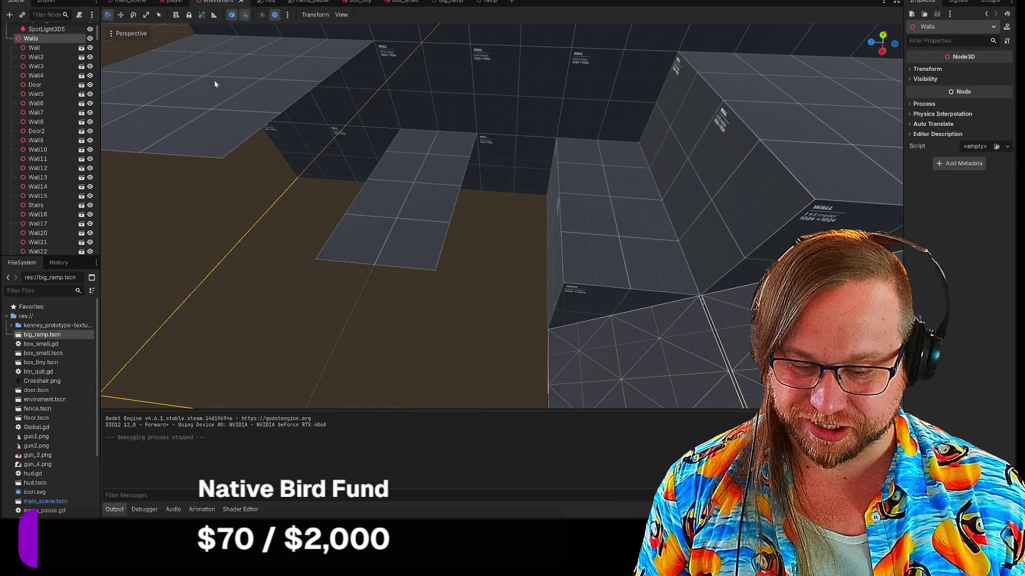
pyautogui.hotkey('ctrl', 'v')
pyautogui.moveTo(631, 157)
pyautogui.mouseDown()
pyautogui.moveTo(241, 150)
pyautogui.moveTo(296, 164)
pyautogui.mouseUp()
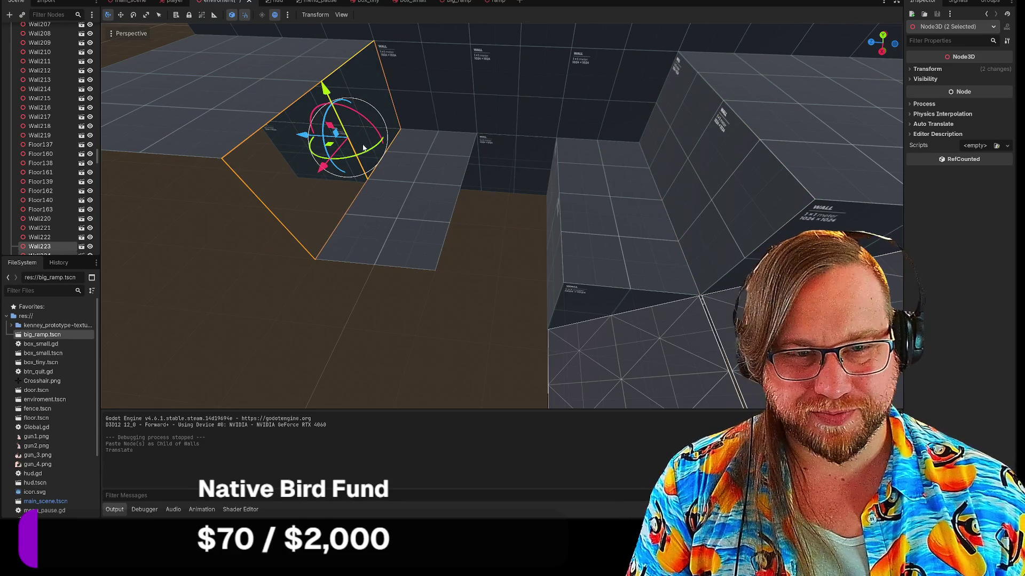
pyautogui.moveTo(367, 153); pyautogui.dragTo(327, 127)
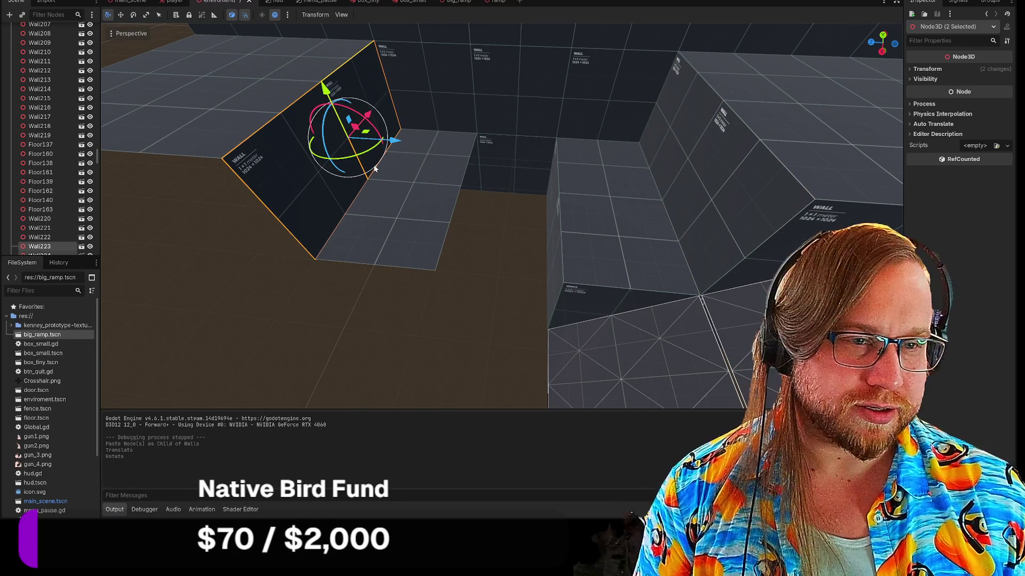
# Select the Floor160 tile and raise it upward.
pyautogui.click(554, 206)
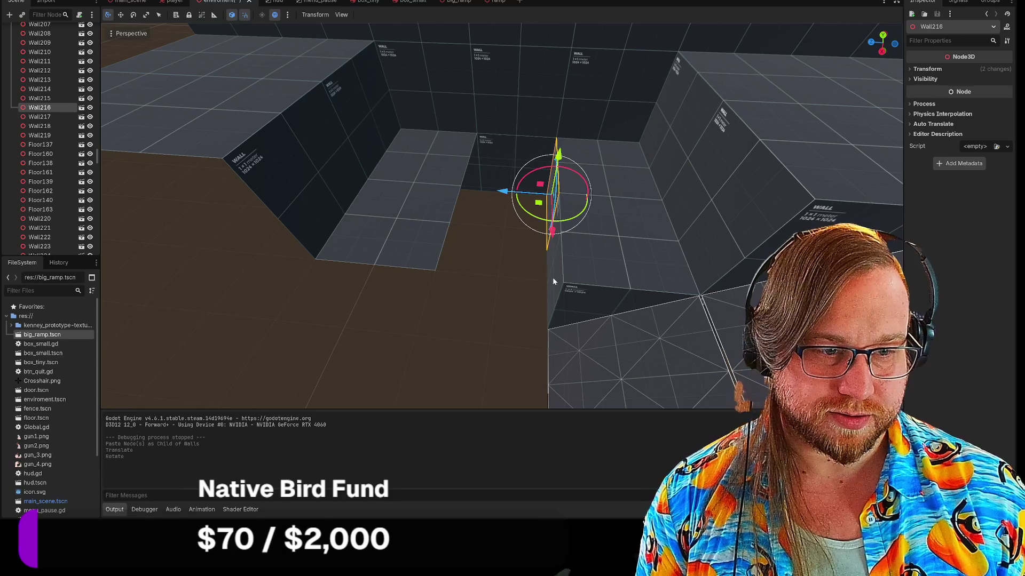
pyautogui.click(609, 244)
pyautogui.moveTo(624, 181); pyautogui.dragTo(626, 166)
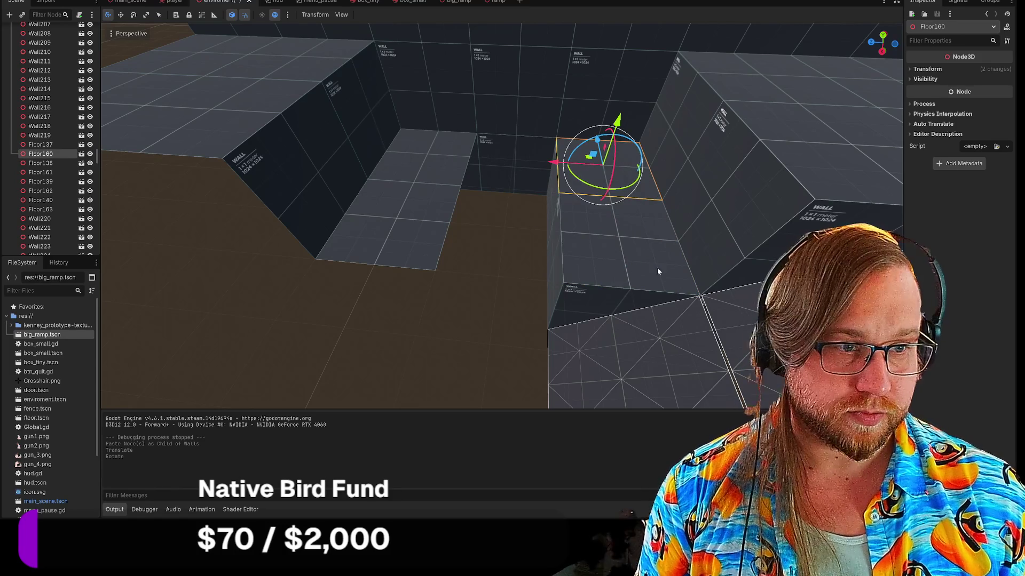
# Paste copies of Floor160 and Floor137 under Walls, shifted 2 units sideways and toward the front.
pyautogui.keyDown('shift'); pyautogui.click(647, 251); pyautogui.keyUp('shift')
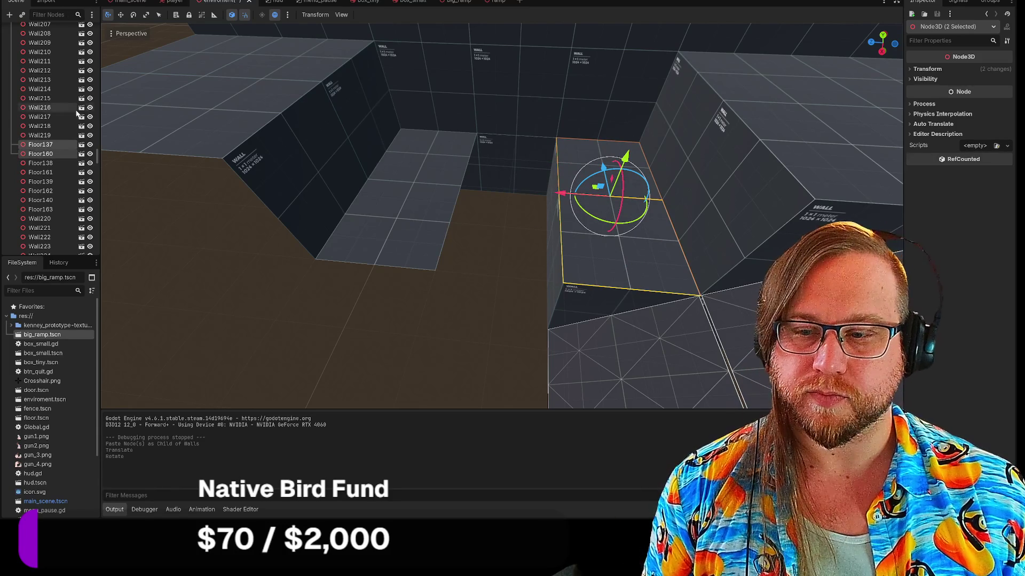
pyautogui.scroll(15, 41, 121)
pyautogui.scroll(20, 41, 121)
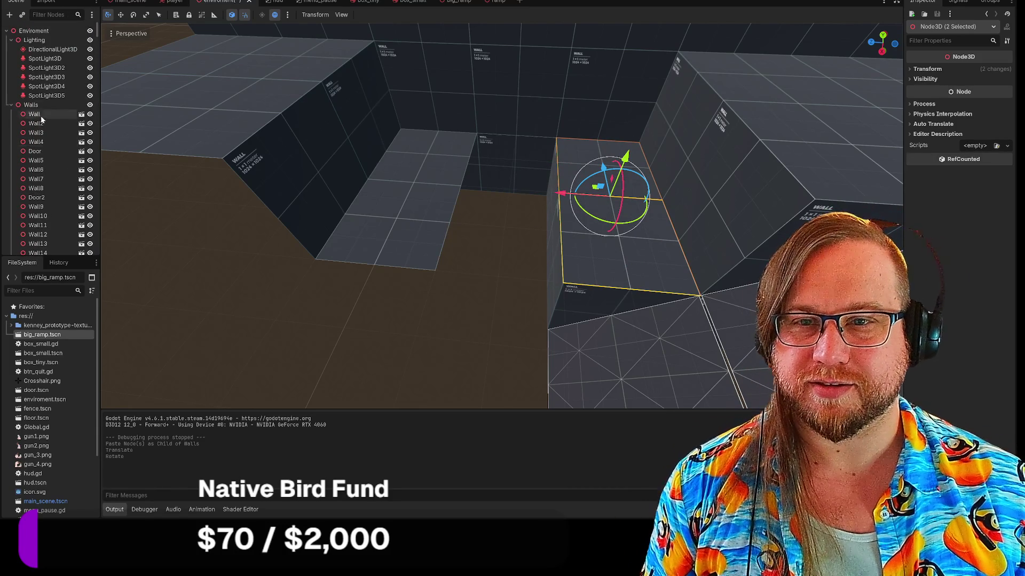
pyautogui.click(38, 106)
pyautogui.hotkey('ctrl', 'v')
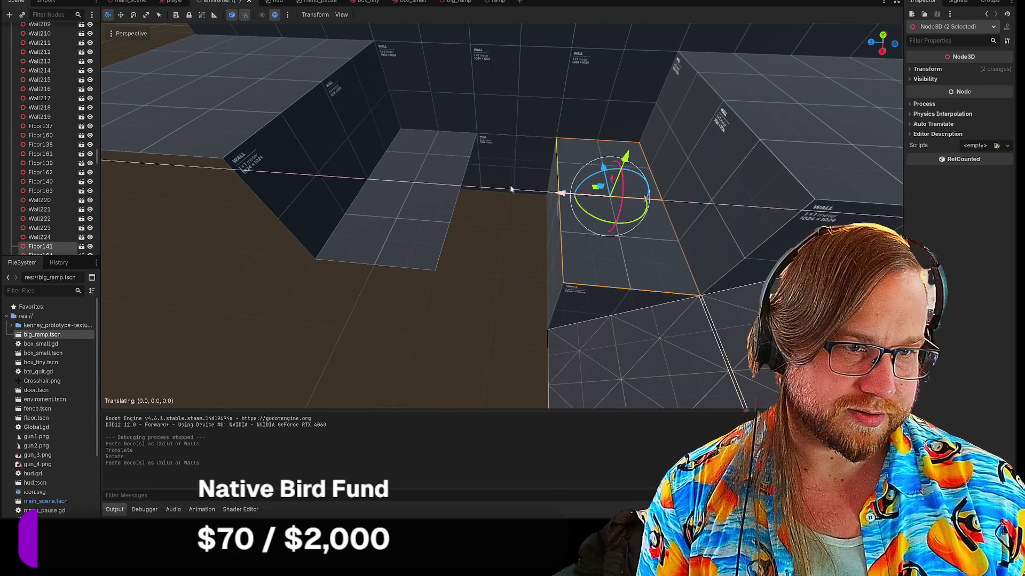
pyautogui.moveTo(530, 190); pyautogui.dragTo(476, 190)
pyautogui.moveTo(513, 160); pyautogui.dragTo(543, 236)
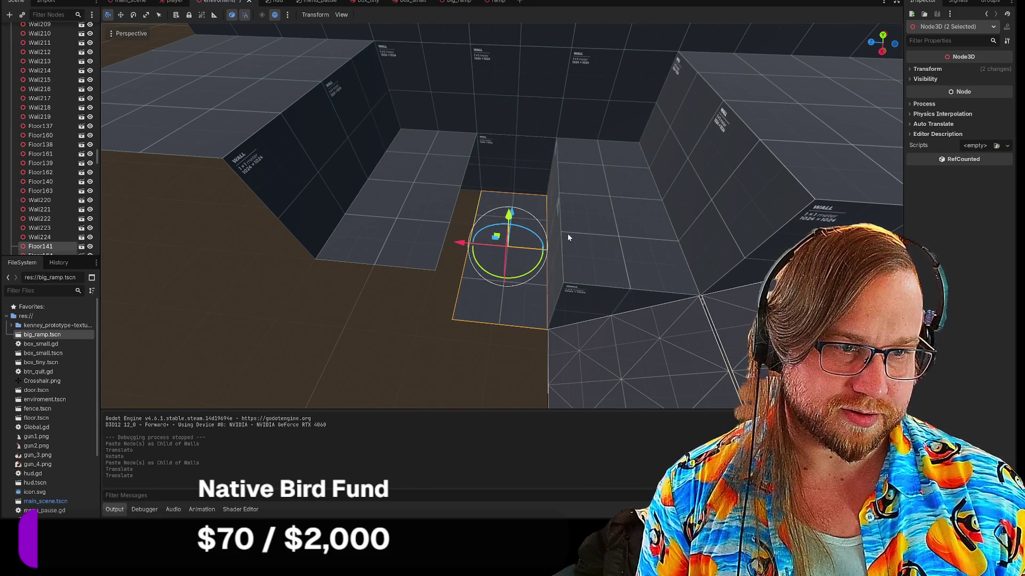
# Paste copies of walls Wall215 and Wall216 under Walls, move them left and tilt them -45 degrees.
pyautogui.click(548, 184)
pyautogui.click(553, 254)
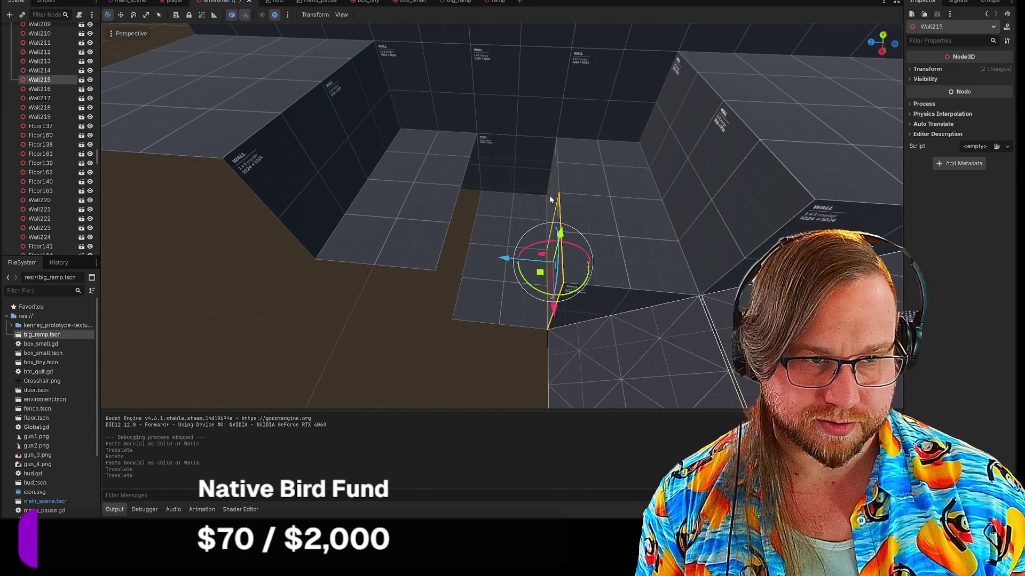
pyautogui.click(556, 190)
pyautogui.keyDown('shift'); pyautogui.click(557, 267); pyautogui.keyUp('shift')
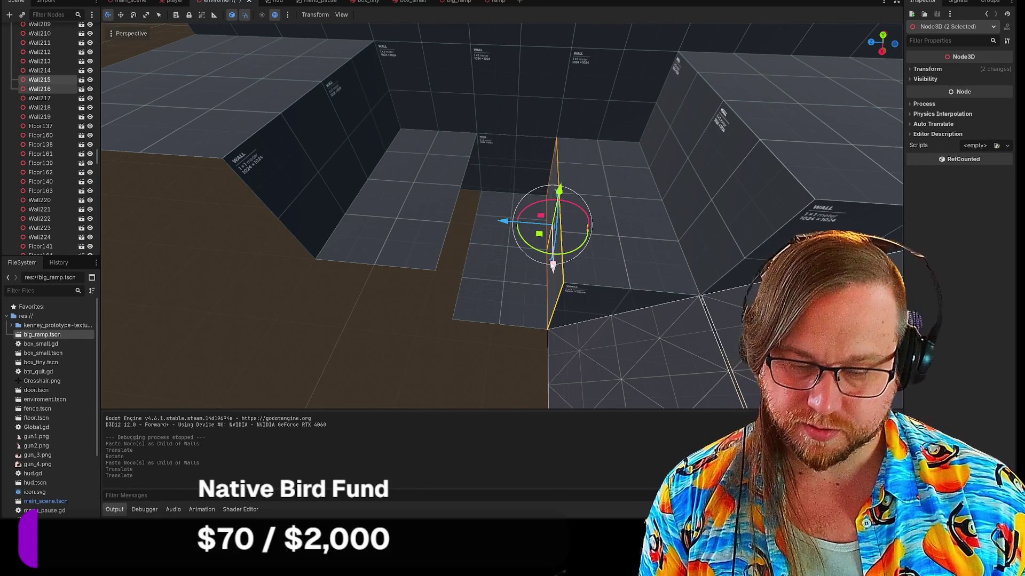
pyautogui.scroll(10, 38, 104)
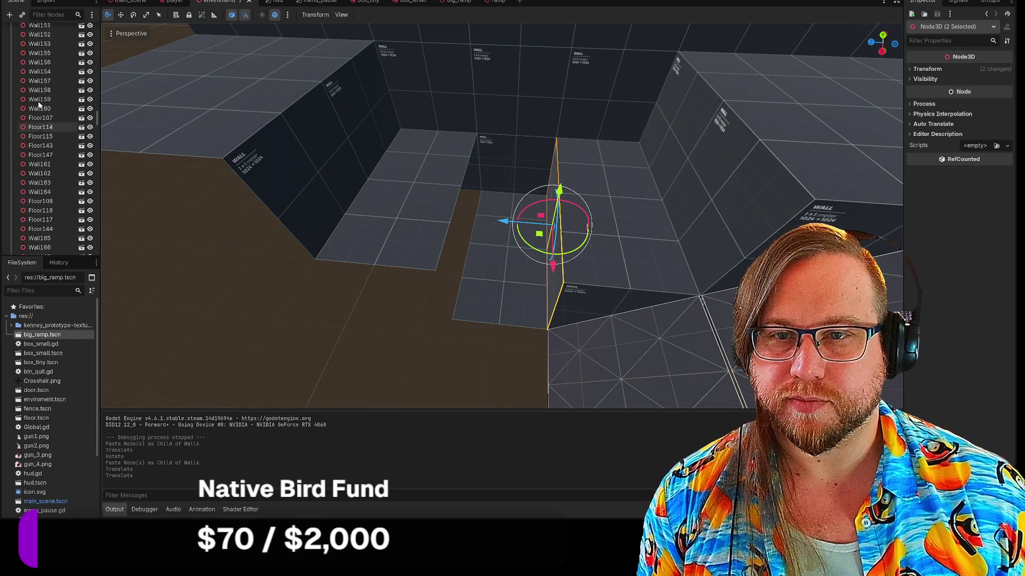
pyautogui.scroll(10, 39, 104)
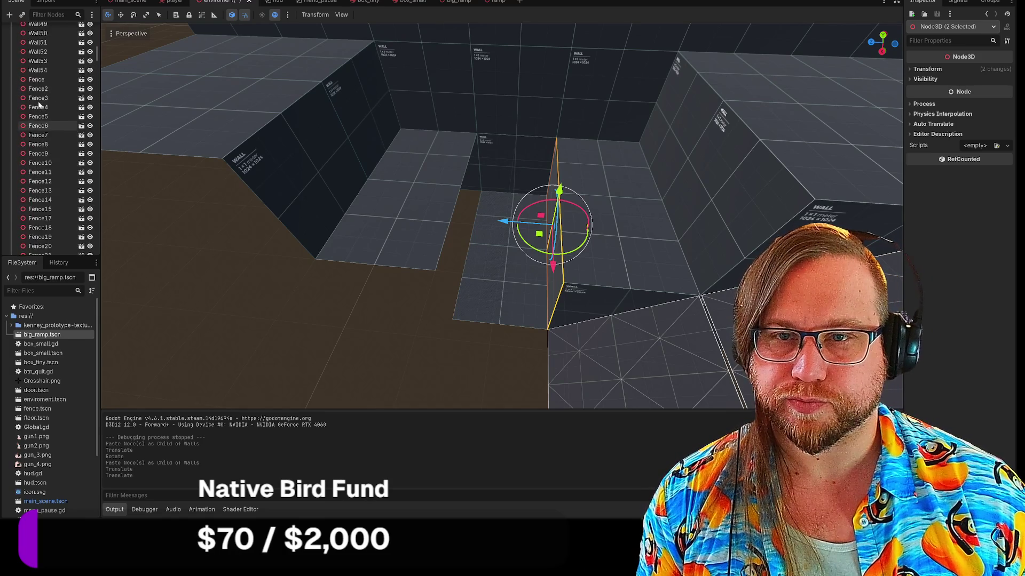
pyautogui.scroll(10, 38, 104)
pyautogui.click(27, 105)
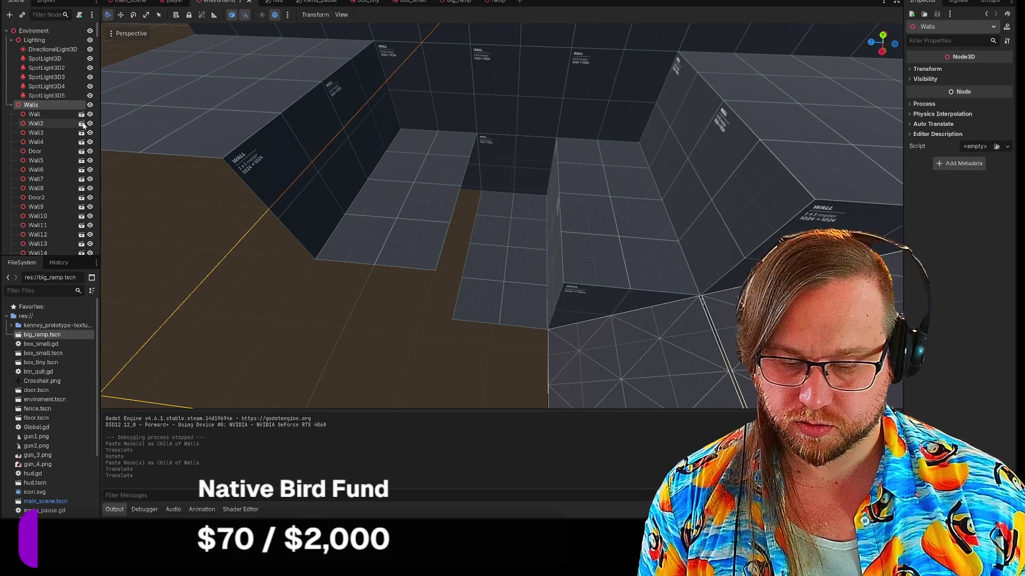
pyautogui.hotkey('ctrl', 'v')
pyautogui.moveTo(509, 224)
pyautogui.mouseDown()
pyautogui.moveTo(418, 216)
pyautogui.moveTo(455, 249)
pyautogui.moveTo(423, 216)
pyautogui.moveTo(464, 218)
pyautogui.moveTo(460, 234)
pyautogui.moveTo(480, 214)
pyautogui.moveTo(465, 213)
pyautogui.mouseUp()
pyautogui.click(421, 356)
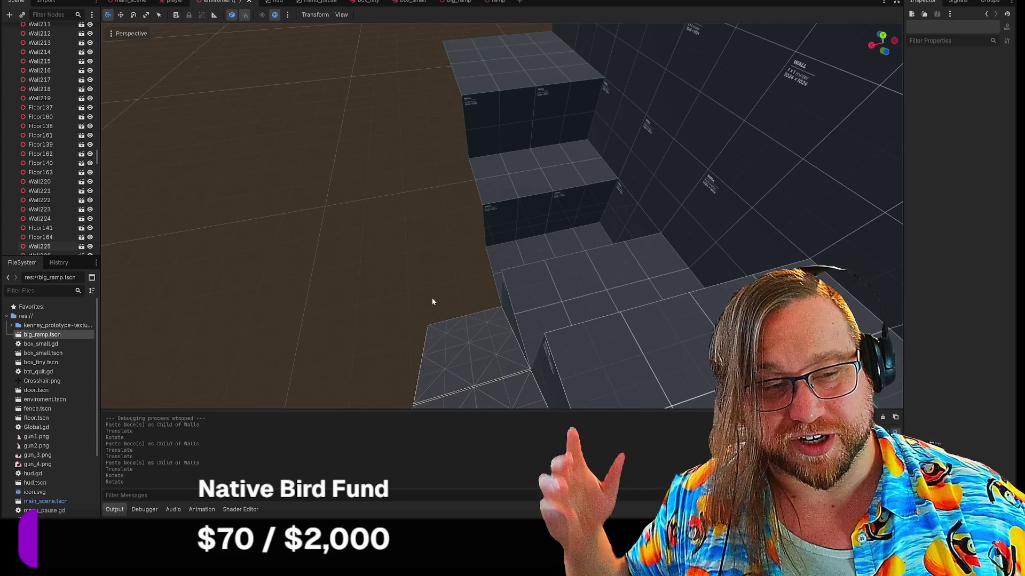
# Select the six stair pieces: Floor138–Floor141, Wall223 and Wall225.
pyautogui.click(513, 255)
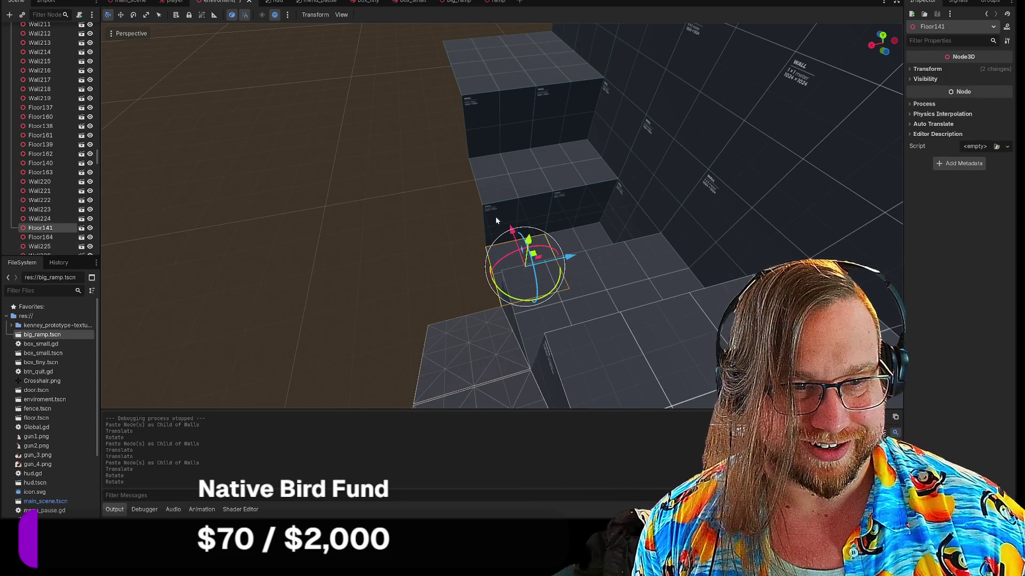
pyautogui.keyDown('shift'); pyautogui.click(500, 220); pyautogui.keyUp('shift')
pyautogui.keyDown('shift'); pyautogui.click(494, 161); pyautogui.keyUp('shift')
pyautogui.keyDown('shift'); pyautogui.click(483, 76); pyautogui.keyUp('shift')
pyautogui.keyDown('shift'); pyautogui.click(474, 47); pyautogui.keyUp('shift')
pyautogui.keyDown('shift'); pyautogui.click(472, 112); pyautogui.keyUp('shift')
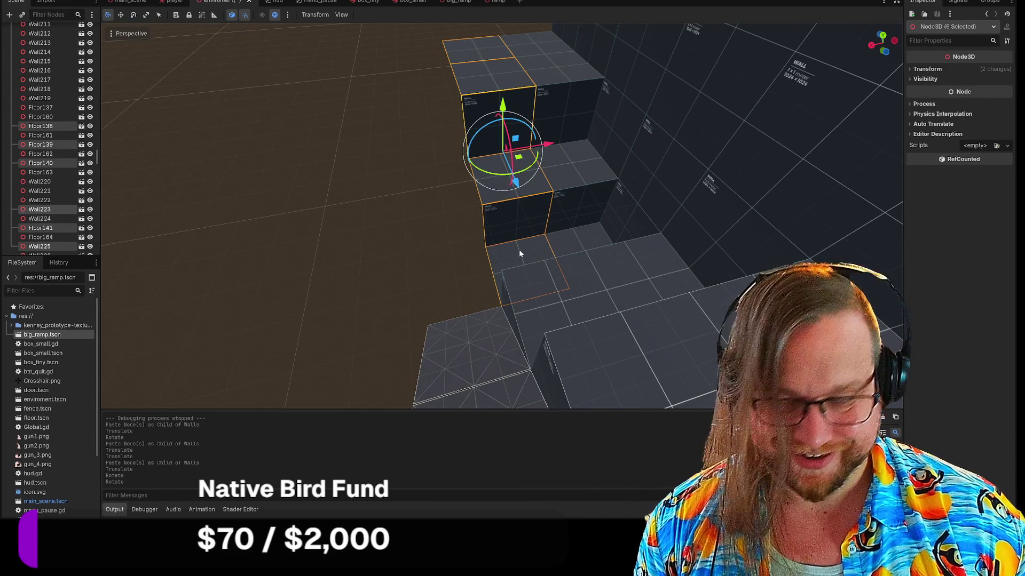
# Paste the six stair pieces under Walls and shift them 2 units on X, then undo it.
pyautogui.scroll(15, 55, 107)
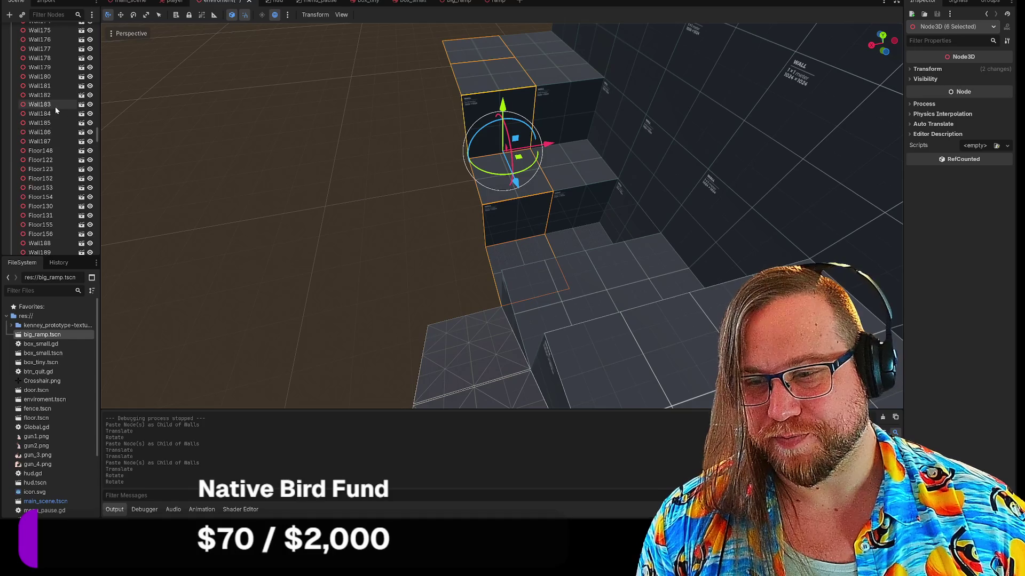
pyautogui.scroll(20, 53, 107)
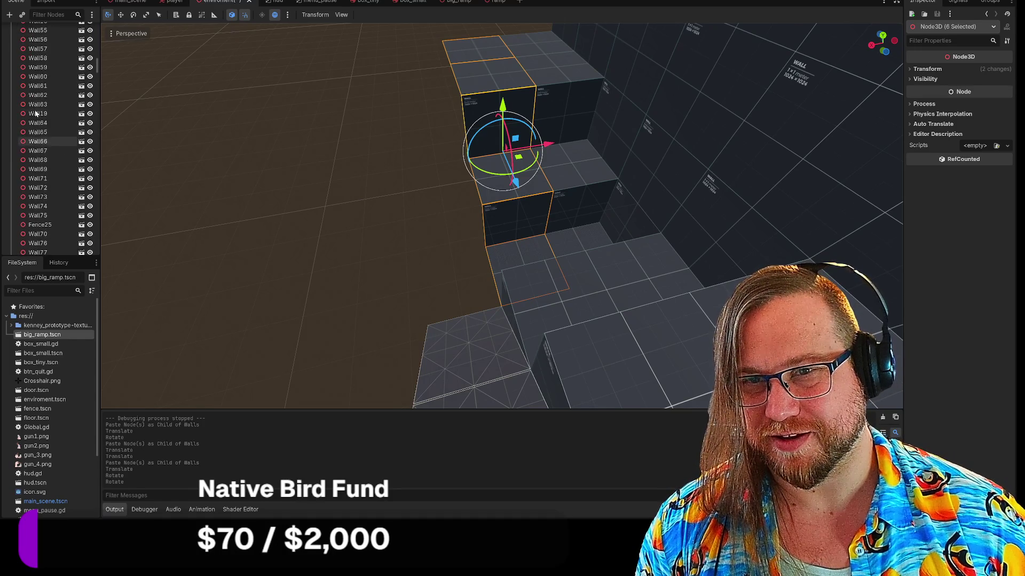
pyautogui.scroll(3, 33, 129)
pyautogui.click(31, 107)
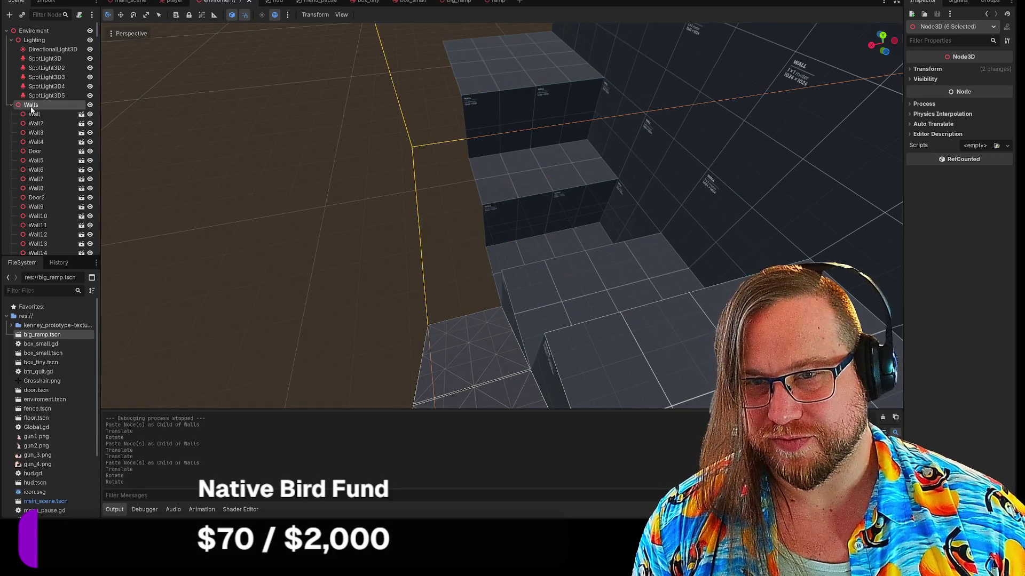
pyautogui.hotkey('ctrl', 'v')
pyautogui.moveTo(549, 147)
pyautogui.mouseDown()
pyautogui.moveTo(459, 154)
pyautogui.moveTo(514, 169)
pyautogui.mouseUp()
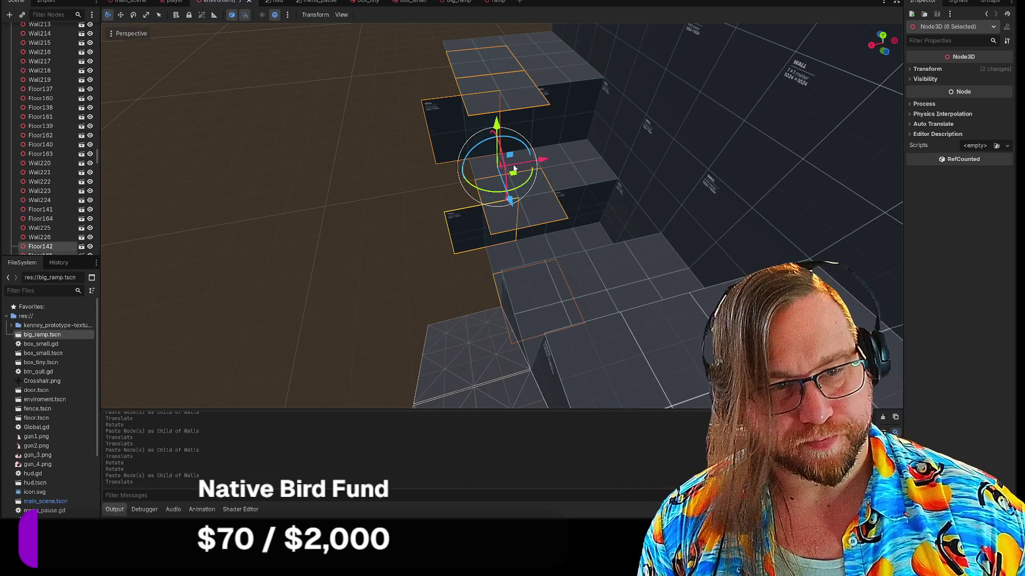
pyautogui.hotkey('ctrl', 'z')
pyautogui.hotkey('ctrl', 'z')
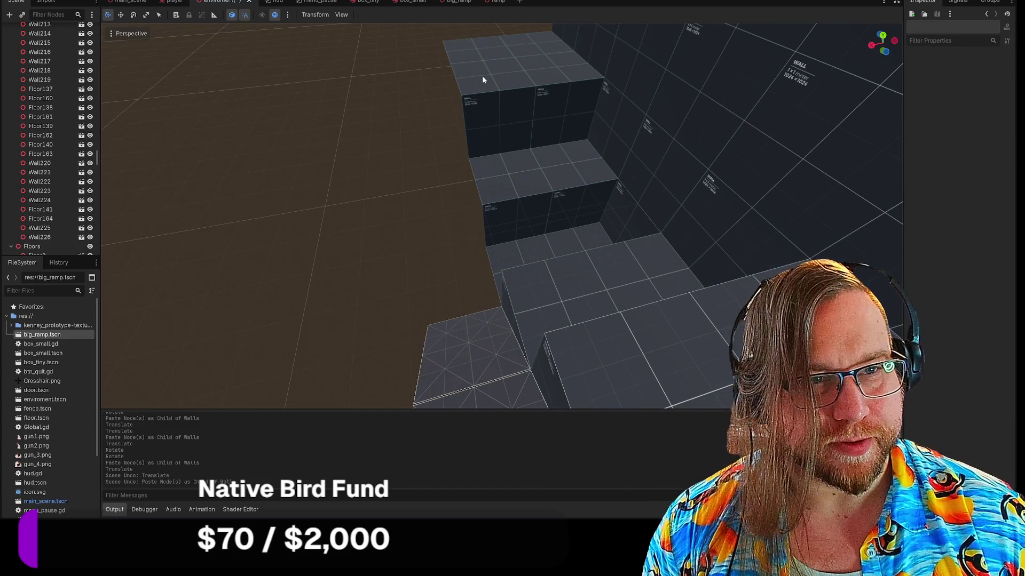
# Paste copies of the four upper-step floor tiles under Walls, shifted one cell along X.
pyautogui.click(479, 72)
pyautogui.keyDown('shift'); pyautogui.click(512, 88); pyautogui.keyUp('shift')
pyautogui.keyDown('shift'); pyautogui.click(511, 159); pyautogui.keyUp('shift')
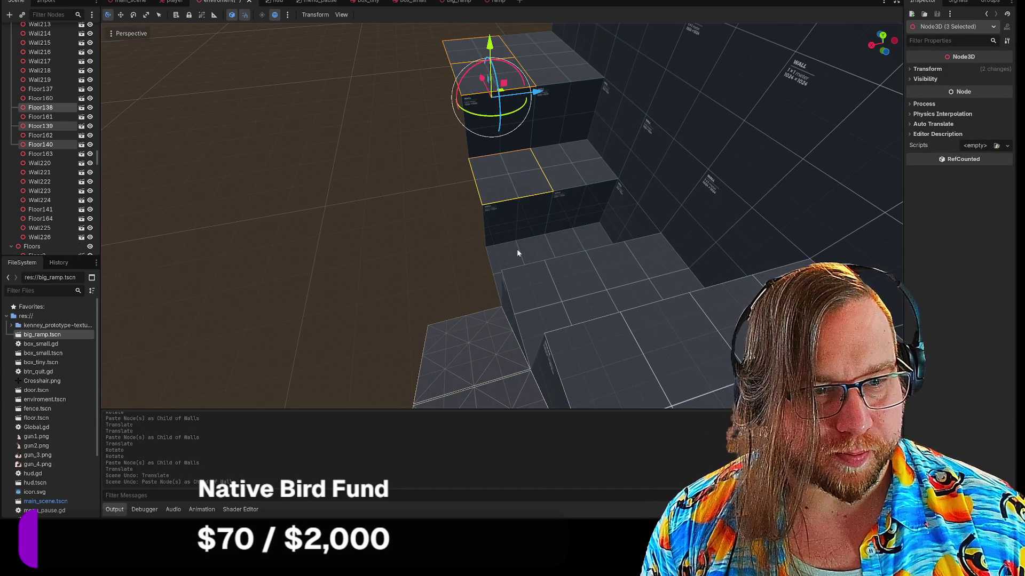
pyautogui.keyDown('shift'); pyautogui.click(517, 254); pyautogui.keyUp('shift')
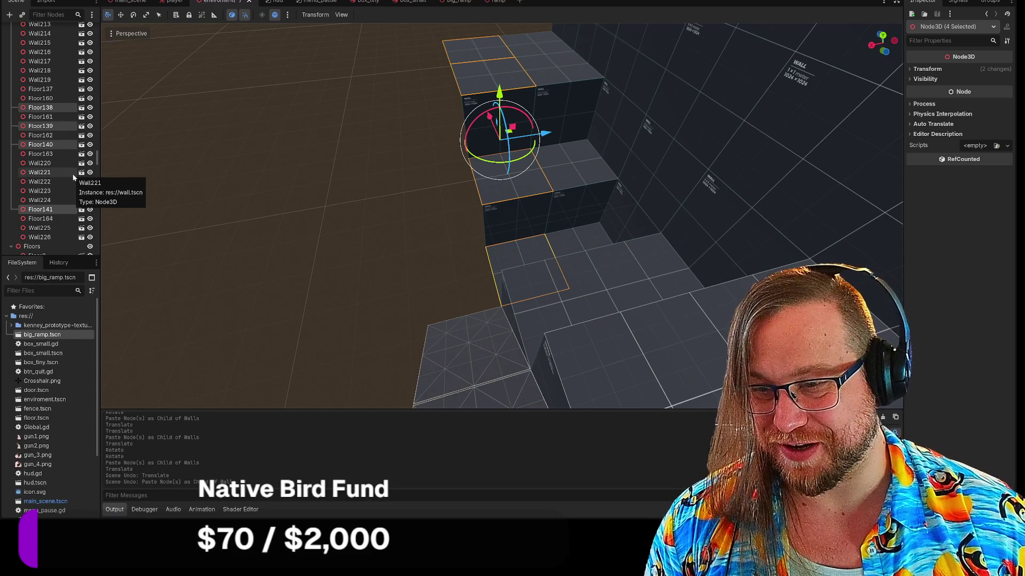
pyautogui.scroll(10, 73, 178)
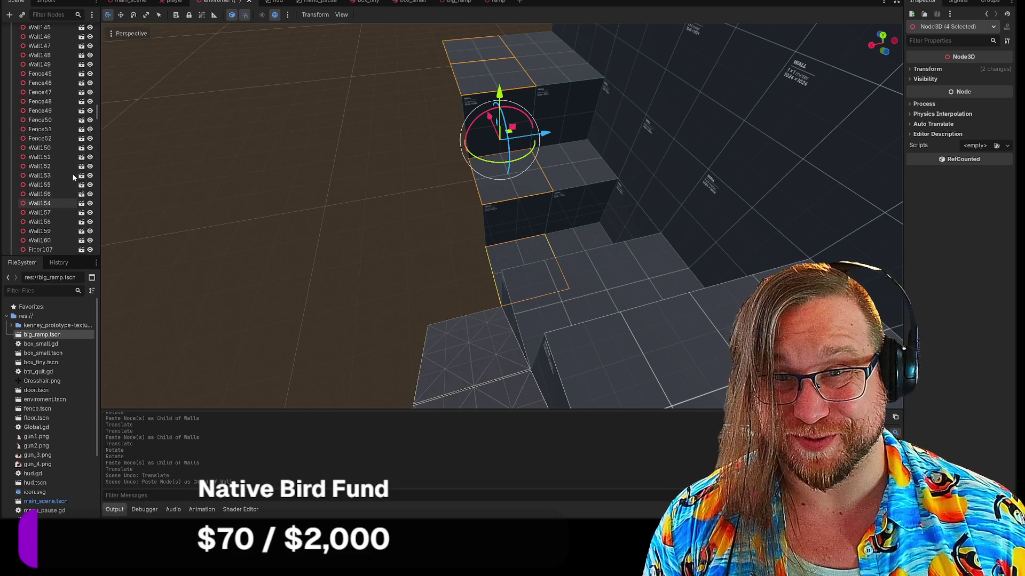
pyautogui.scroll(15, 73, 177)
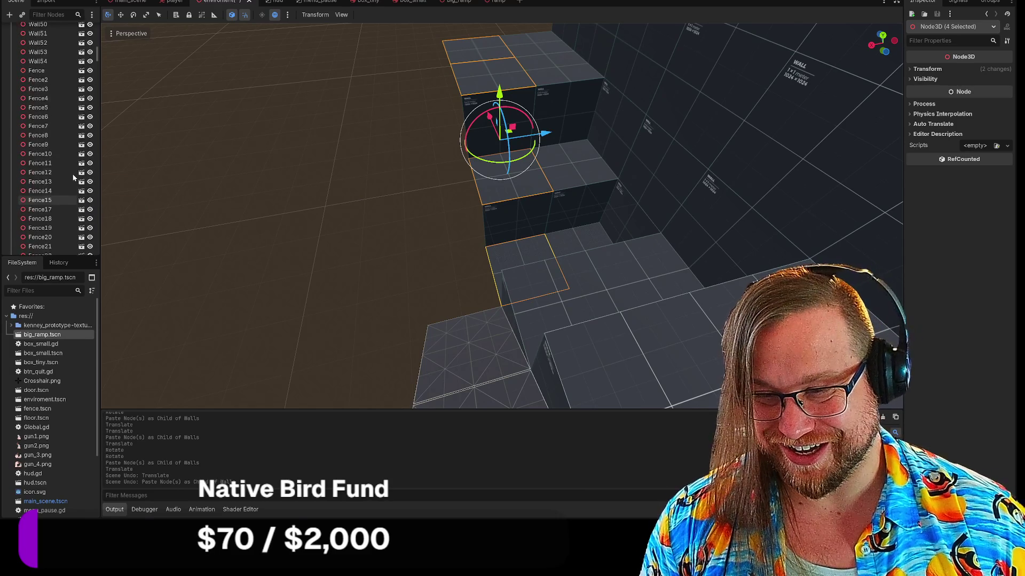
pyautogui.scroll(5, 72, 174)
pyautogui.click(31, 106)
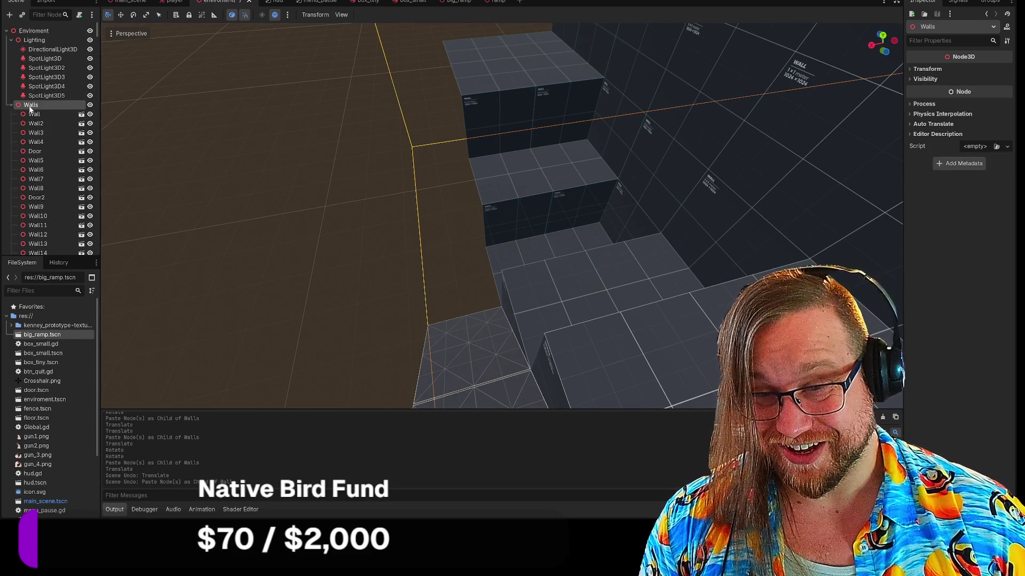
pyautogui.hotkey('ctrl', 'v')
pyautogui.moveTo(531, 137)
pyautogui.mouseDown()
pyautogui.moveTo(467, 182)
pyautogui.moveTo(482, 144)
pyautogui.mouseUp()
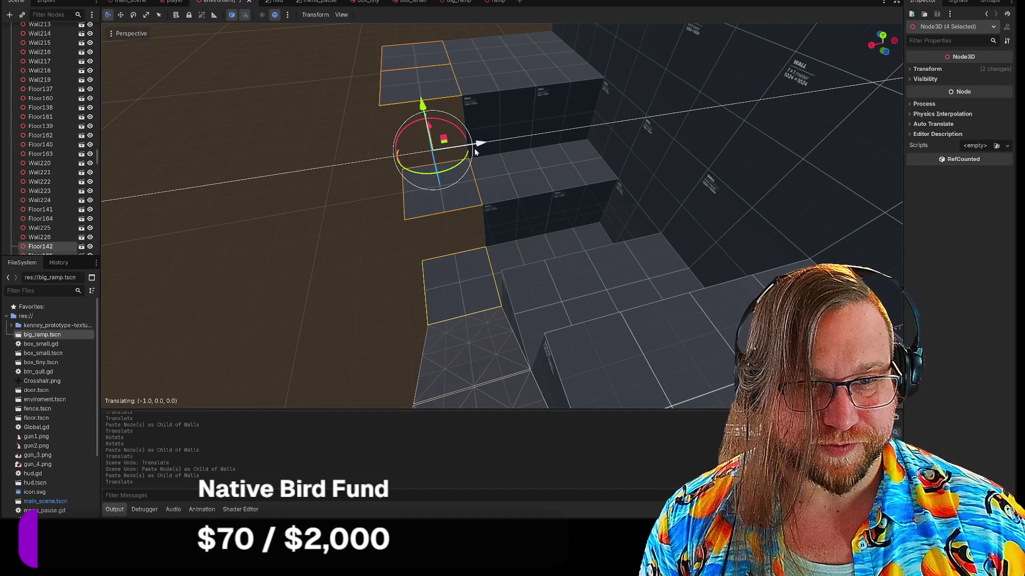
# Paste a copy of step walls Wall225 and Wall223 under Walls.
pyautogui.click(489, 116)
pyautogui.click(513, 229)
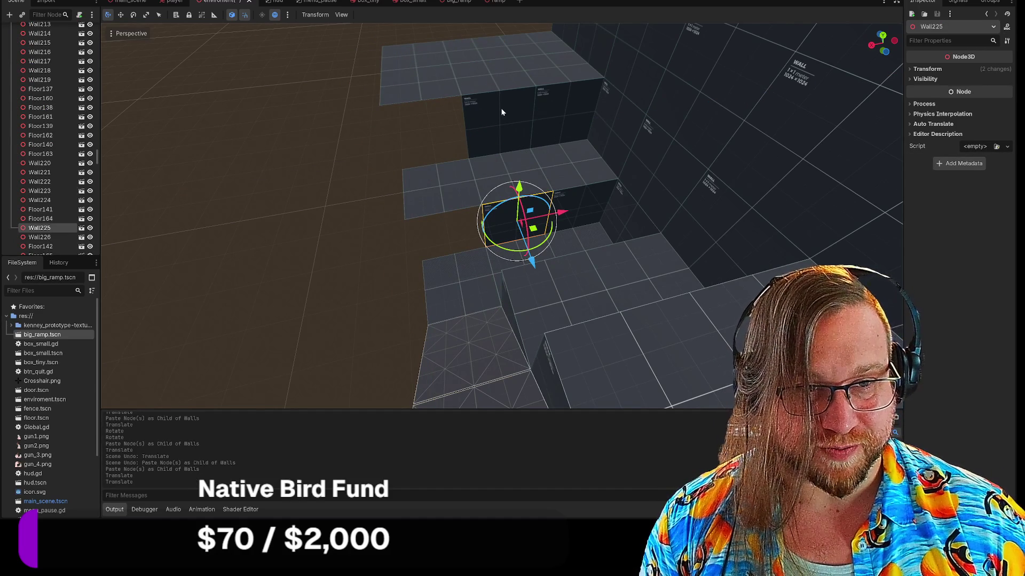
pyautogui.keyDown('shift'); pyautogui.click(494, 122); pyautogui.keyUp('shift')
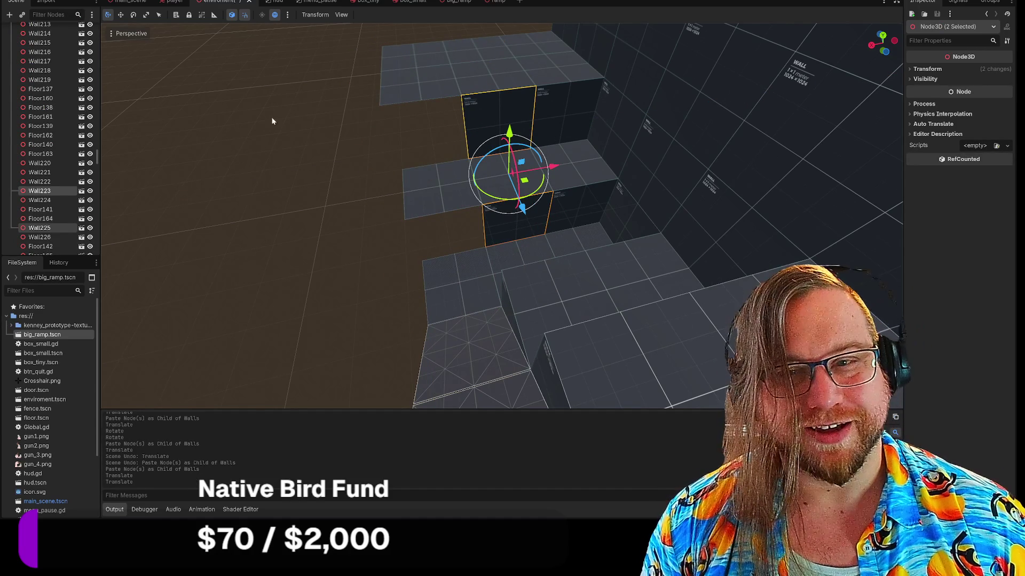
pyautogui.scroll(5, 34, 114)
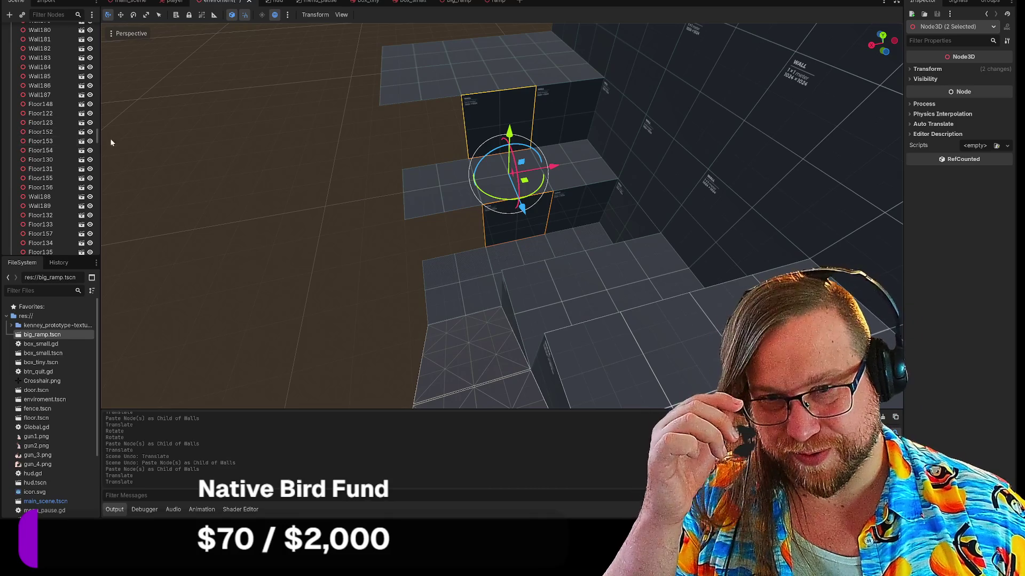
pyautogui.moveTo(97, 138); pyautogui.dragTo(97, 24)
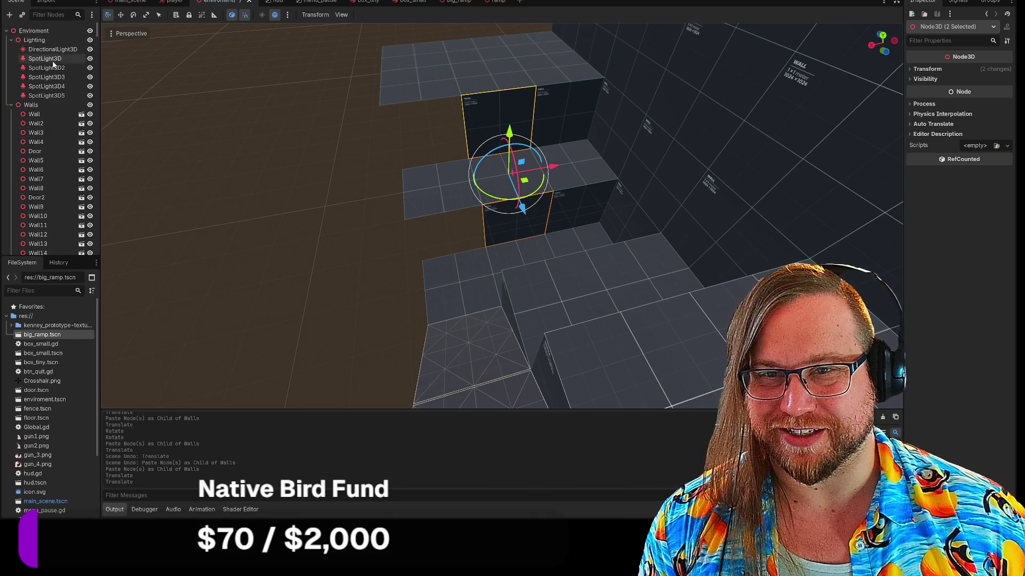
pyautogui.click(31, 105)
pyautogui.hotkey('ctrl', 'v')
# Move the two pasted step walls one grid cell left along X and deselect them.
pyautogui.moveTo(555, 167); pyautogui.dragTo(487, 177)
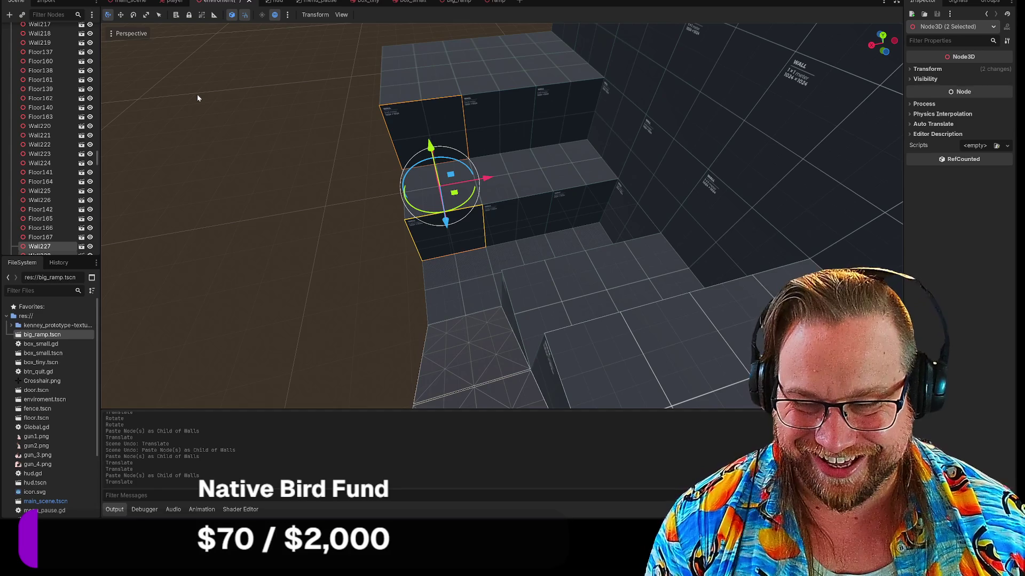
pyautogui.click(283, 169)
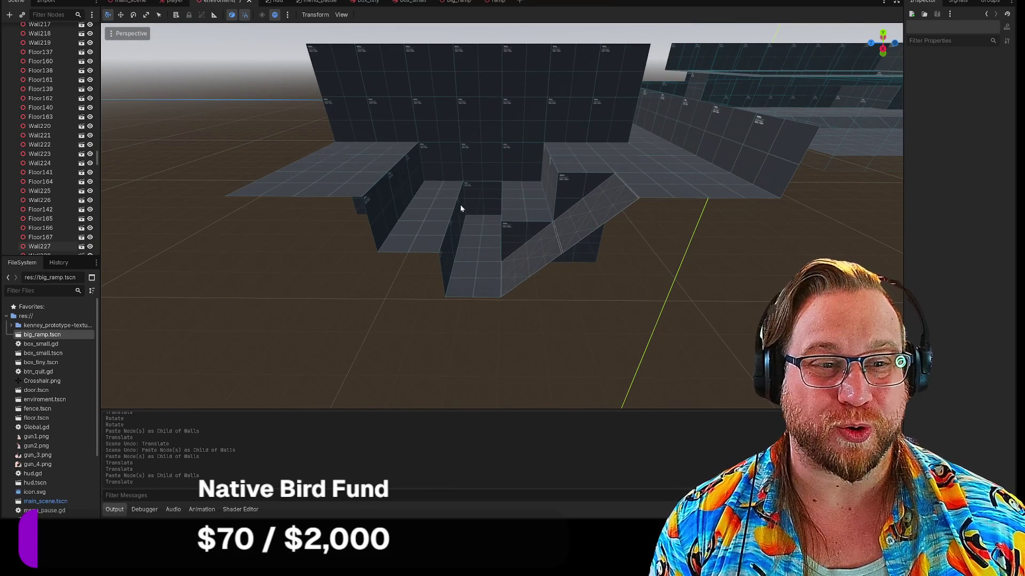
# Select all 18 panels of the back wall.
pyautogui.click(479, 202)
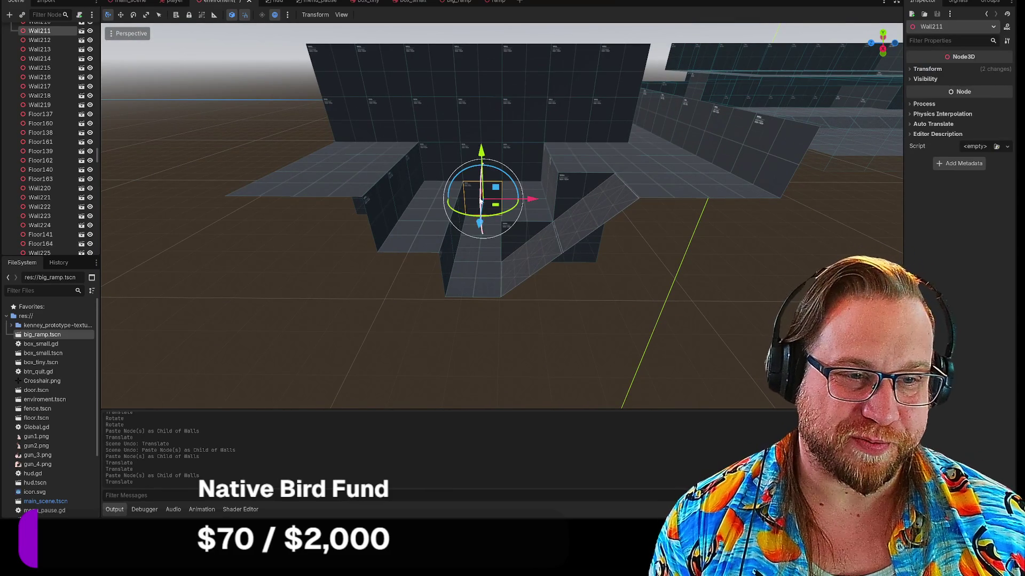
pyautogui.click(432, 160)
pyautogui.keyDown('shift'); pyautogui.click(352, 121); pyautogui.keyUp('shift')
pyautogui.keyDown('shift'); pyautogui.click(341, 77); pyautogui.keyUp('shift')
pyautogui.keyDown('shift'); pyautogui.click(393, 65); pyautogui.keyUp('shift')
pyautogui.keyDown('shift'); pyautogui.click(408, 113); pyautogui.keyUp('shift')
pyautogui.keyDown('shift'); pyautogui.click(456, 111); pyautogui.keyUp('shift')
pyautogui.keyDown('shift'); pyautogui.click(459, 65); pyautogui.keyUp('shift')
pyautogui.keyDown('shift'); pyautogui.click(481, 121); pyautogui.keyUp('shift')
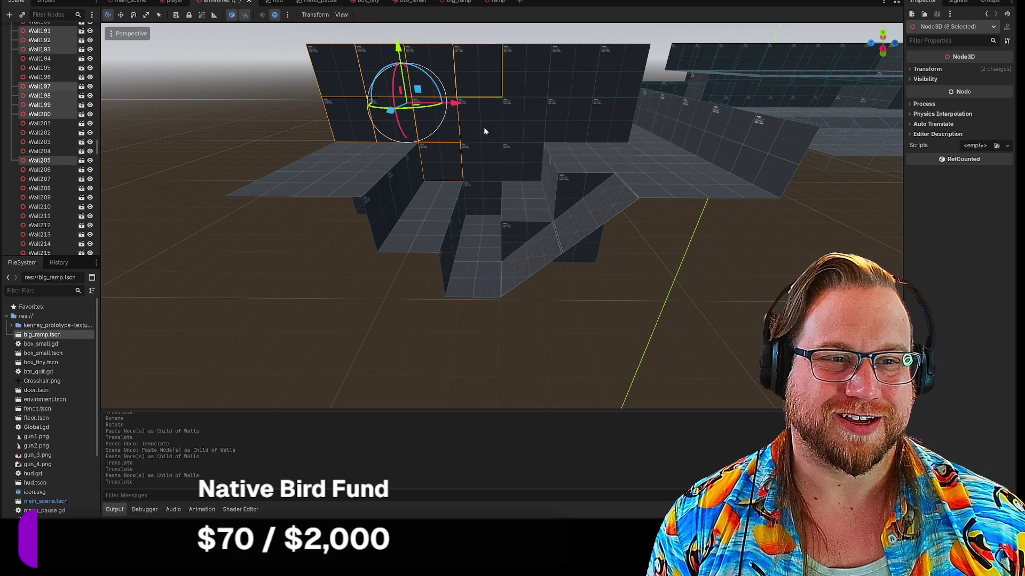
pyautogui.keyDown('shift'); pyautogui.click(483, 160); pyautogui.keyUp('shift')
pyautogui.keyDown('shift'); pyautogui.click(484, 190); pyautogui.keyUp('shift')
pyautogui.keyDown('shift'); pyautogui.click(497, 176); pyautogui.keyUp('shift')
pyautogui.keyDown('shift'); pyautogui.click(529, 71); pyautogui.keyUp('shift')
pyautogui.keyDown('shift'); pyautogui.click(527, 172); pyautogui.keyUp('shift')
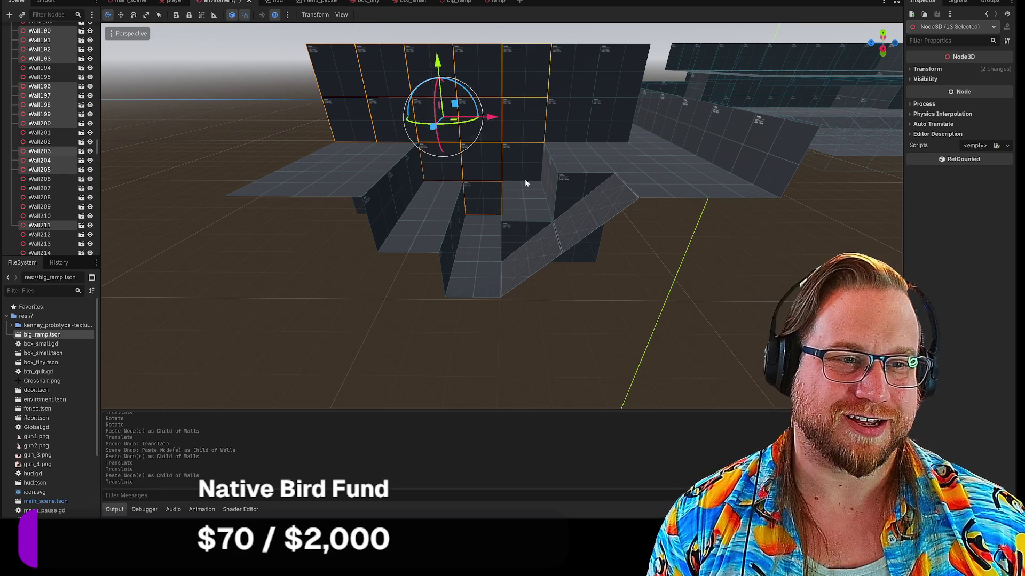
pyautogui.keyDown('shift'); pyautogui.click(524, 120); pyautogui.keyUp('shift')
pyautogui.keyDown('shift'); pyautogui.click(565, 111); pyautogui.keyUp('shift')
pyautogui.keyDown('shift'); pyautogui.click(574, 71); pyautogui.keyUp('shift')
pyautogui.keyDown('shift'); pyautogui.click(627, 64); pyautogui.keyUp('shift')
pyautogui.keyDown('shift'); pyautogui.click(620, 114); pyautogui.keyUp('shift')
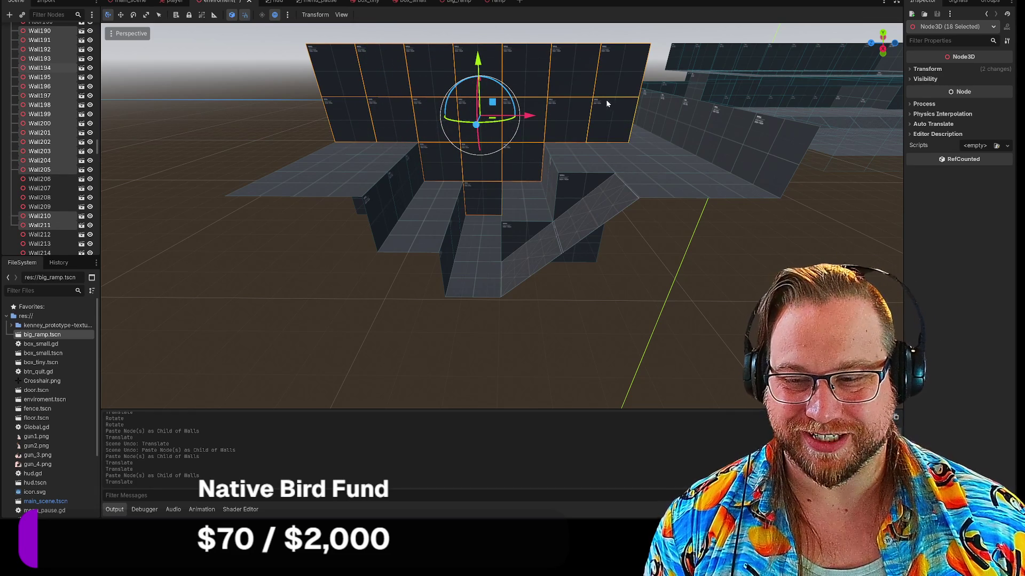
# Move the 18 back wall panels toward the front, then undo and redo that move.
pyautogui.moveTo(474, 128); pyautogui.dragTo(299, 118)
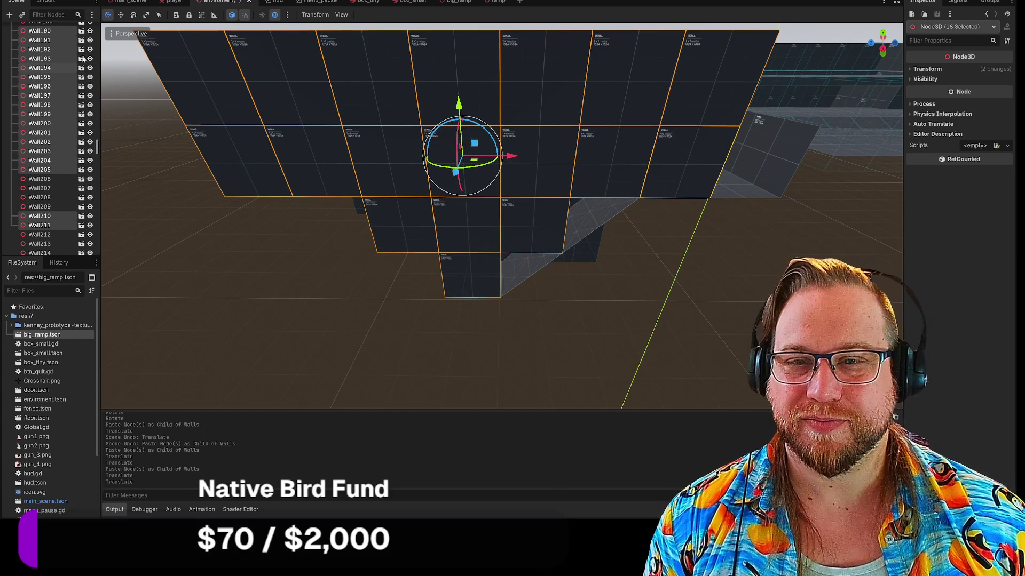
pyautogui.scroll(15, 55, 86)
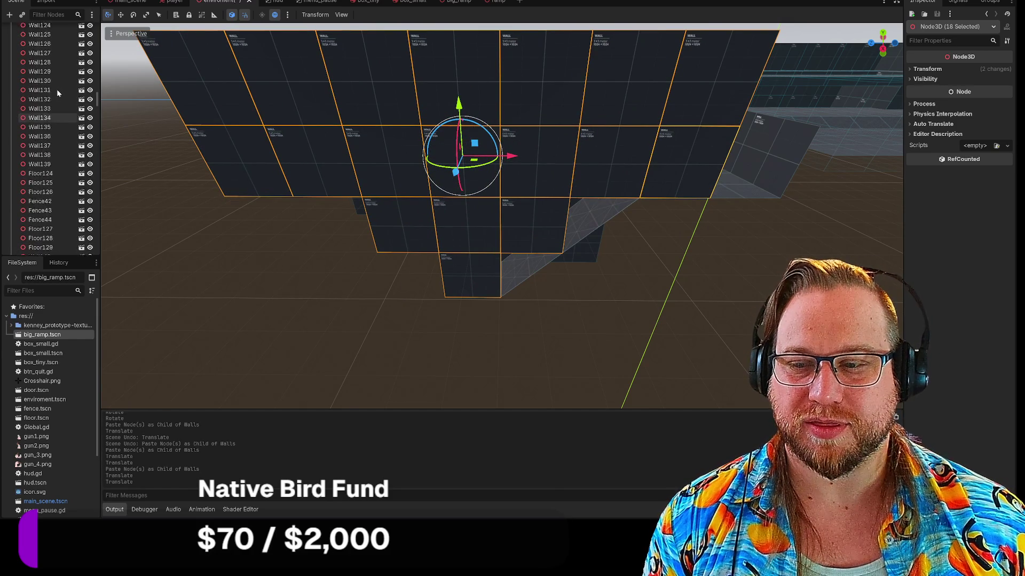
pyautogui.scroll(5, 57, 91)
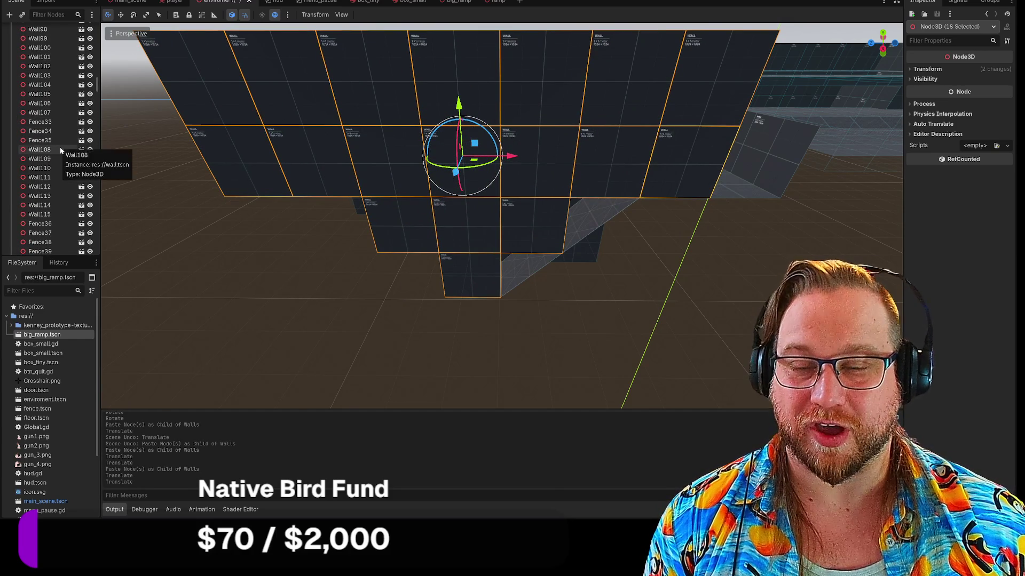
pyautogui.scroll(12, 59, 146)
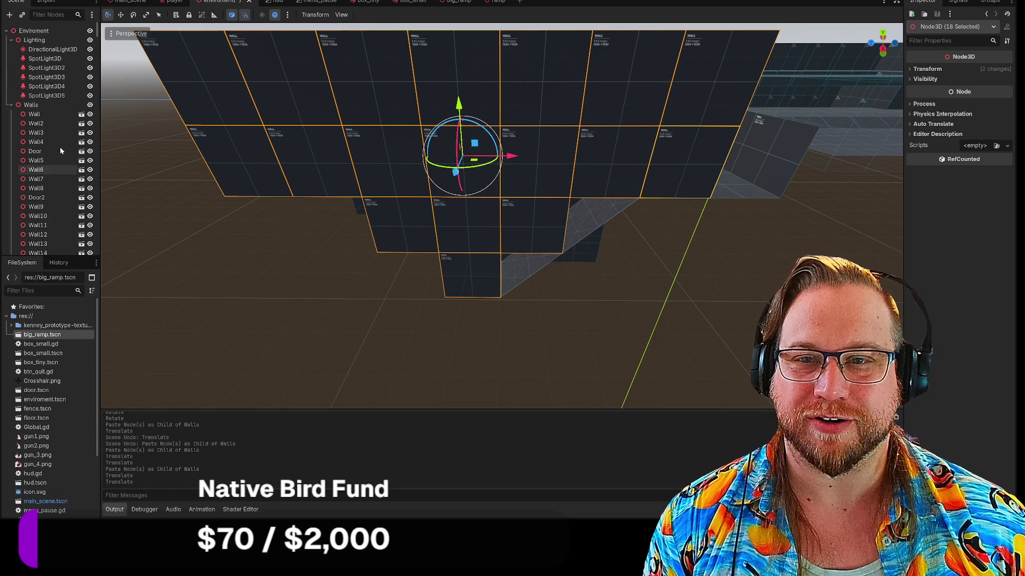
pyautogui.click(32, 107)
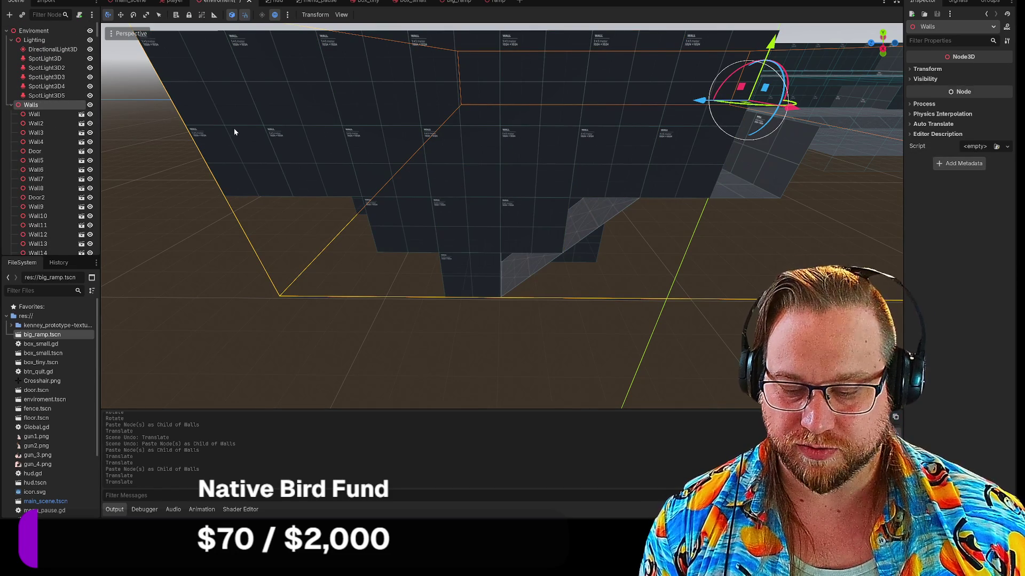
pyautogui.hotkey('ctrl', 'z')
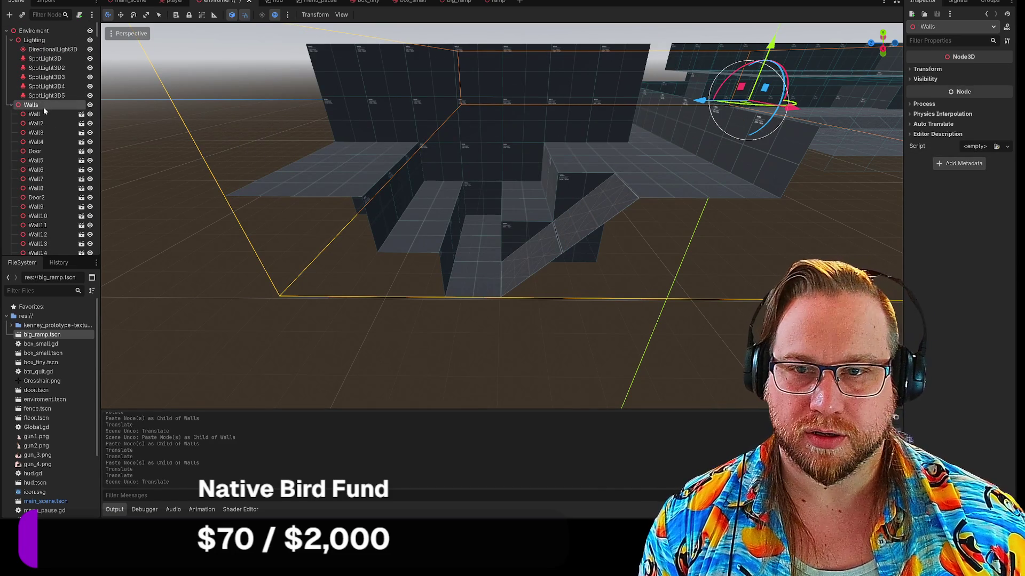
pyautogui.hotkey('ctrl', 'z')
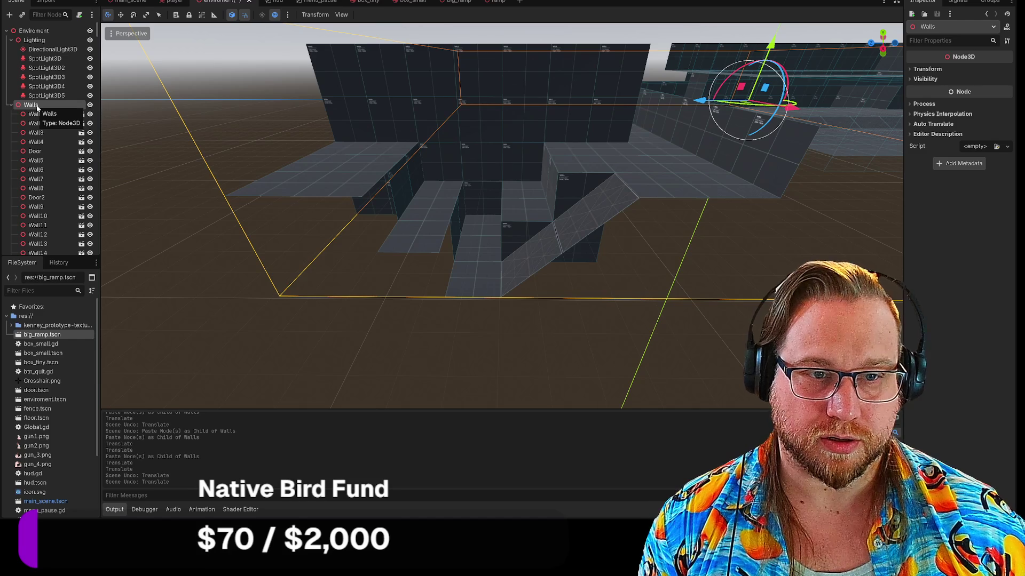
pyautogui.hotkey('ctrl', 'shift', 'z')
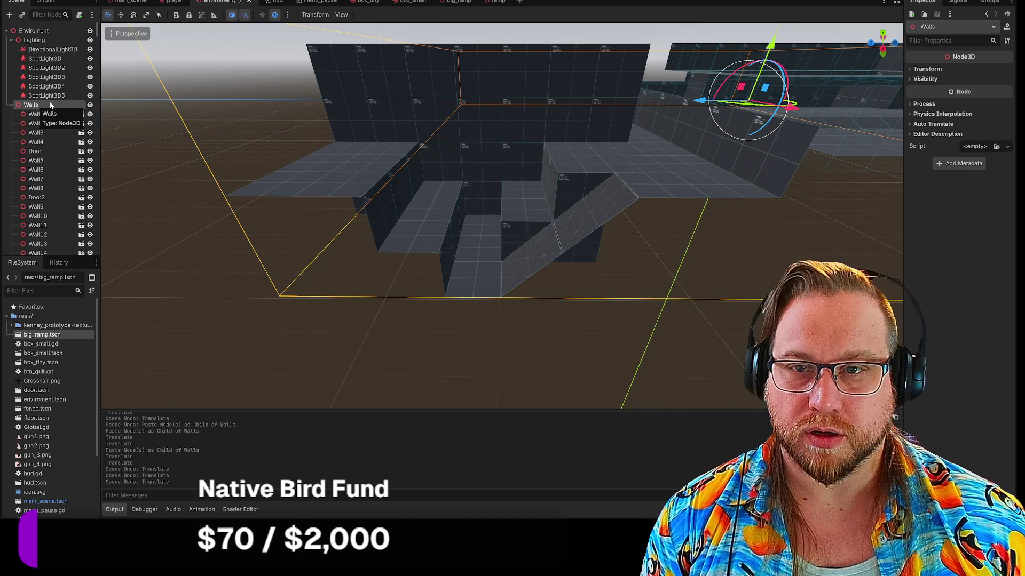
# Paste the 18 copied wall panels under Walls and move the copy forward.
pyautogui.doubleClick(51, 104)
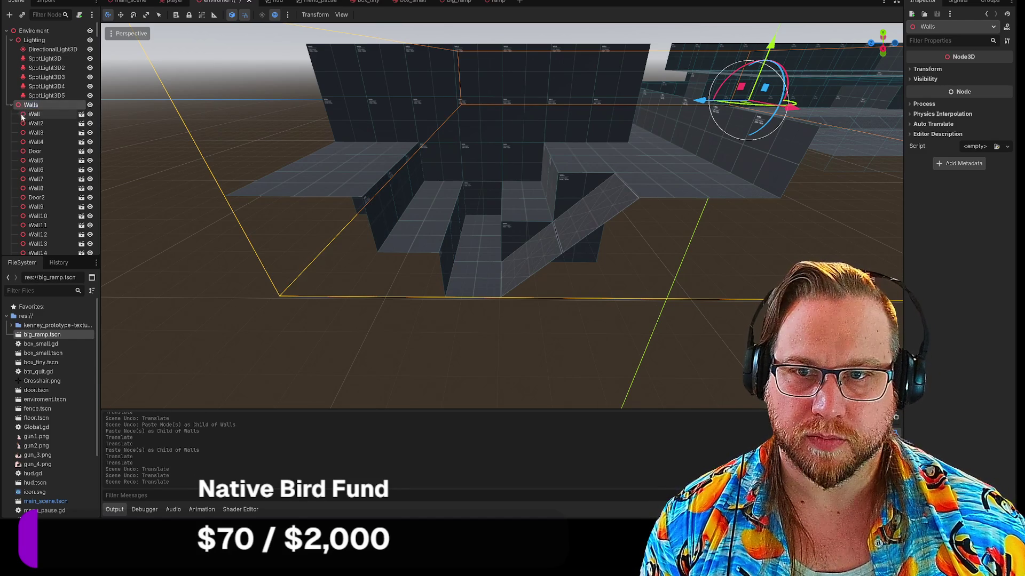
pyautogui.hotkey('ctrl', 'v')
pyautogui.moveTo(476, 130)
pyautogui.mouseDown()
pyautogui.moveTo(476, 171)
pyautogui.moveTo(443, 168)
pyautogui.moveTo(447, 154)
pyautogui.moveTo(462, 151)
pyautogui.moveTo(453, 150)
pyautogui.mouseUp()
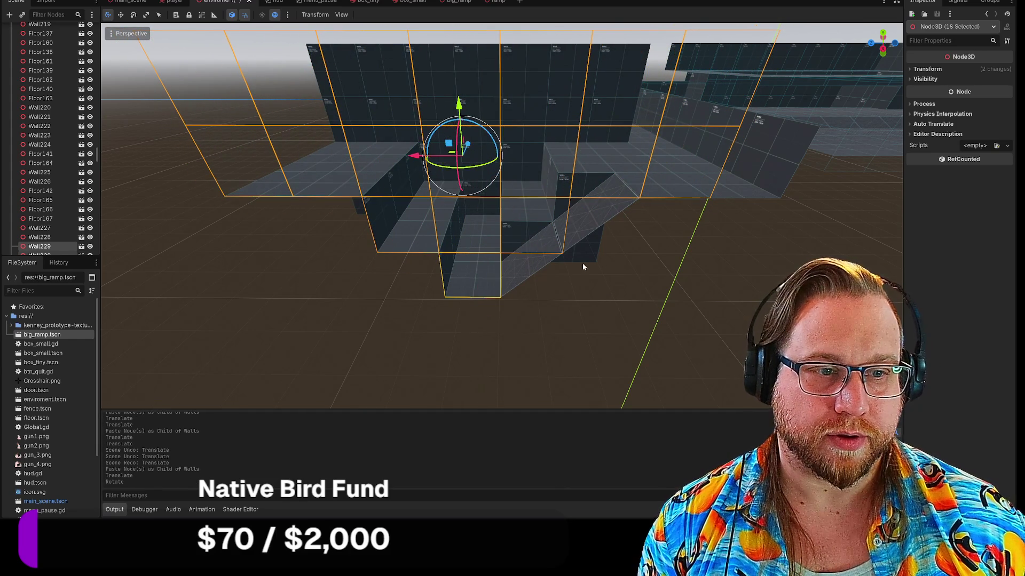
# Select step walls Wall245 and Wall234, undoing an accidental cut along the way.
pyautogui.click(581, 264)
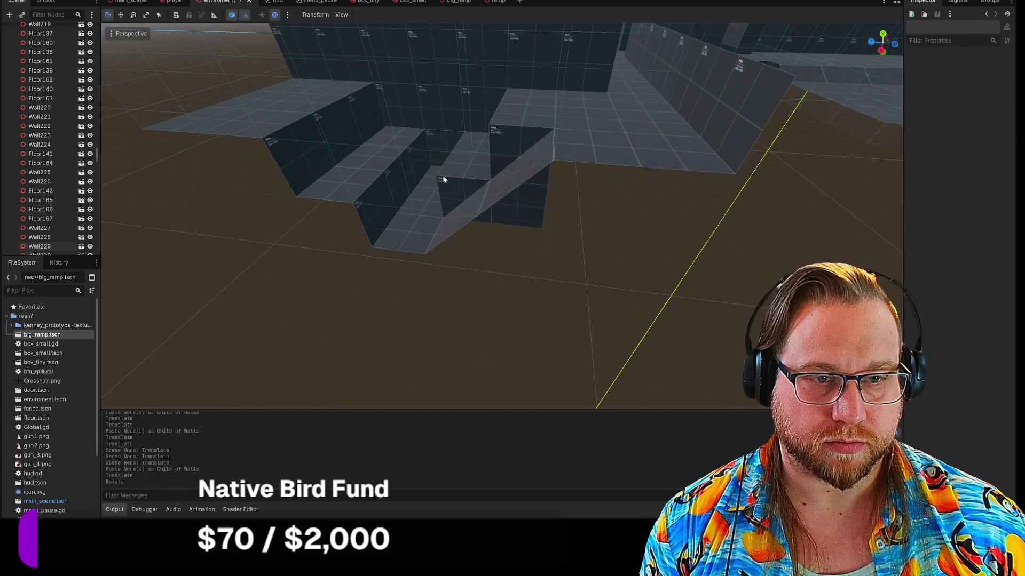
pyautogui.click(444, 178)
pyautogui.keyDown('shift'); pyautogui.click(524, 136); pyautogui.keyUp('shift')
pyautogui.hotkey('ctrl', 'x')
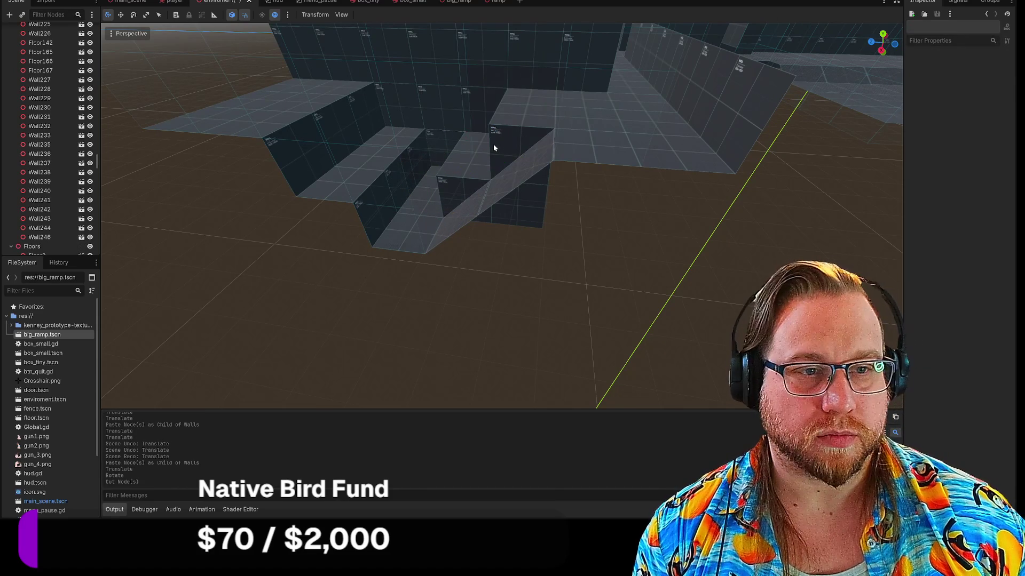
pyautogui.hotkey('ctrl', 'z')
pyautogui.click(454, 195)
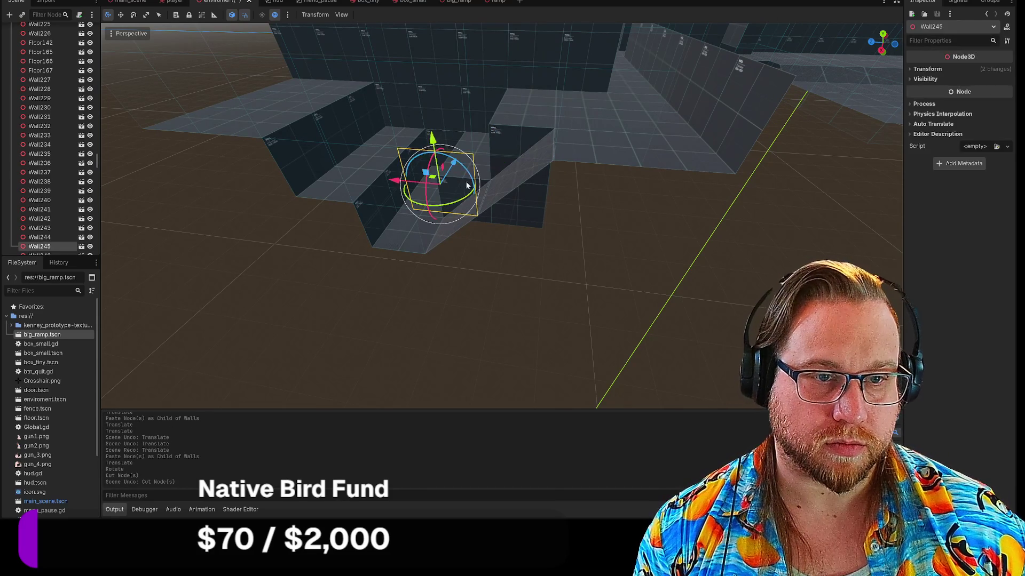
pyautogui.keyDown('shift'); pyautogui.click(512, 142); pyautogui.keyUp('shift')
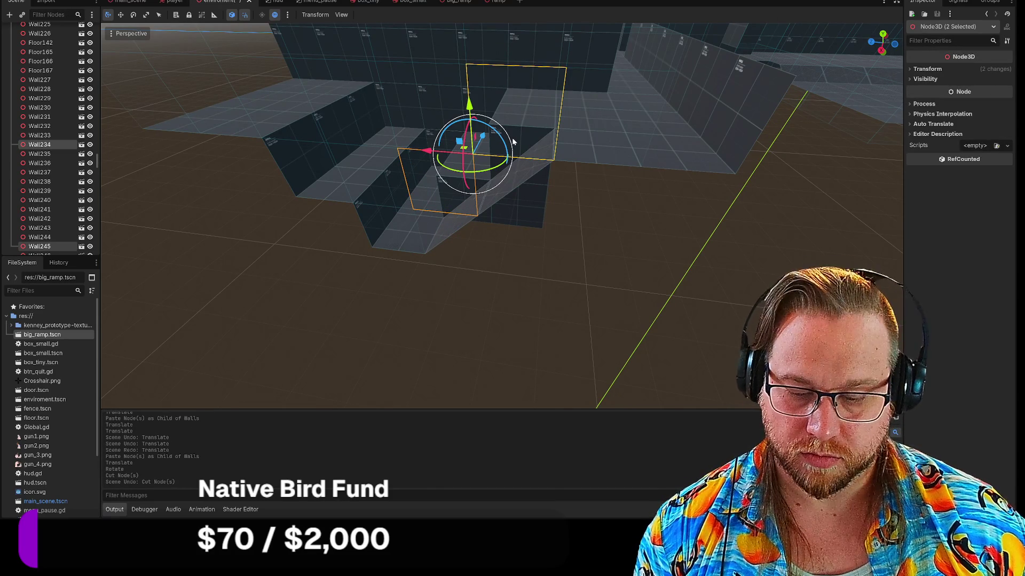
# Paste the two walls under Walls and lower them into place.
pyautogui.scroll(10, 73, 124)
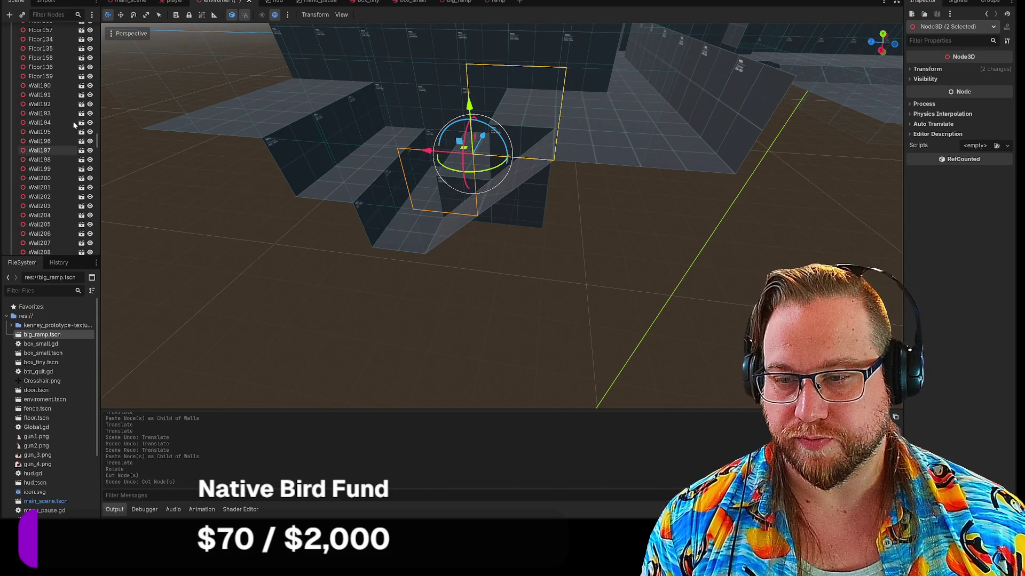
pyautogui.scroll(5, 59, 131)
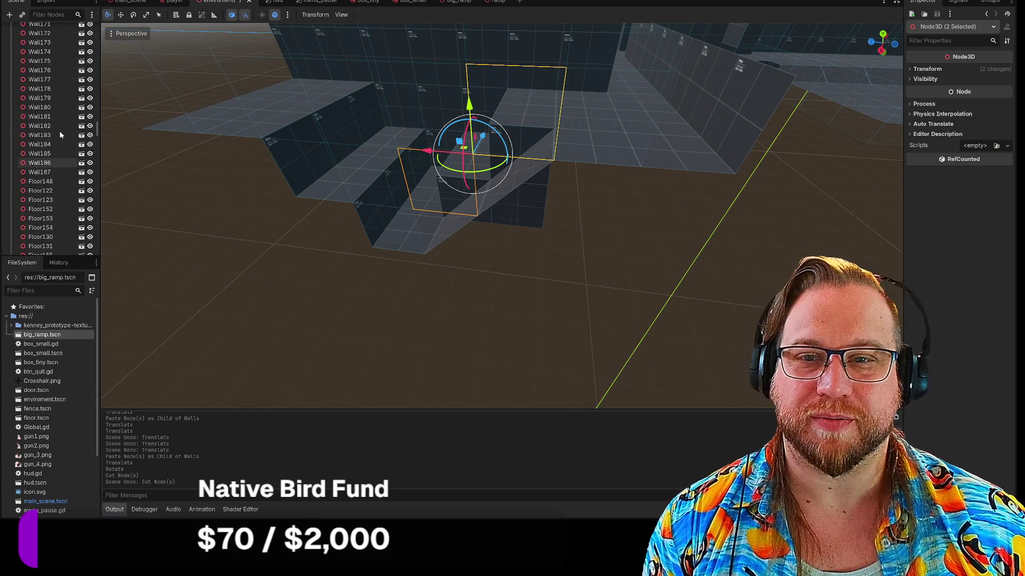
pyautogui.scroll(15, 59, 132)
pyautogui.scroll(20, 59, 130)
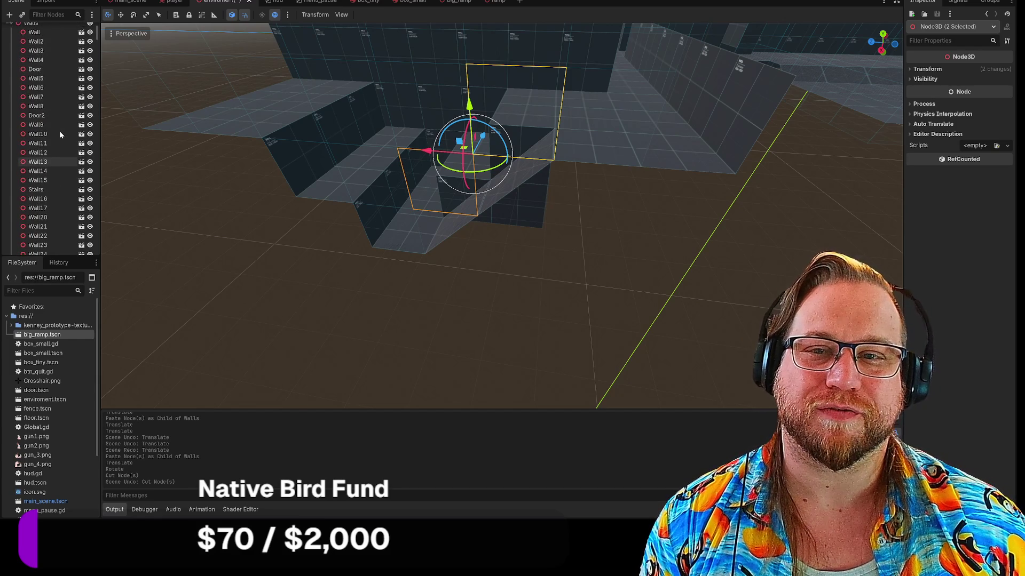
pyautogui.scroll(3, 59, 130)
pyautogui.click(41, 104)
pyautogui.hotkey('ctrl', 'v')
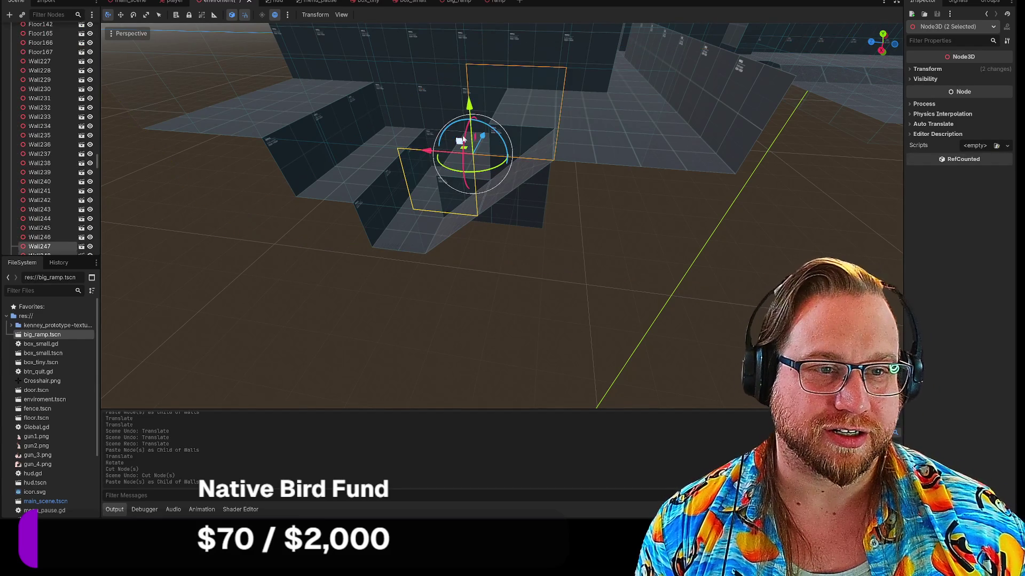
pyautogui.moveTo(460, 143); pyautogui.dragTo(467, 199)
pyautogui.click(635, 271)
# Fly the view to the stepped ramp and save the environment scene.
pyautogui.press('w')
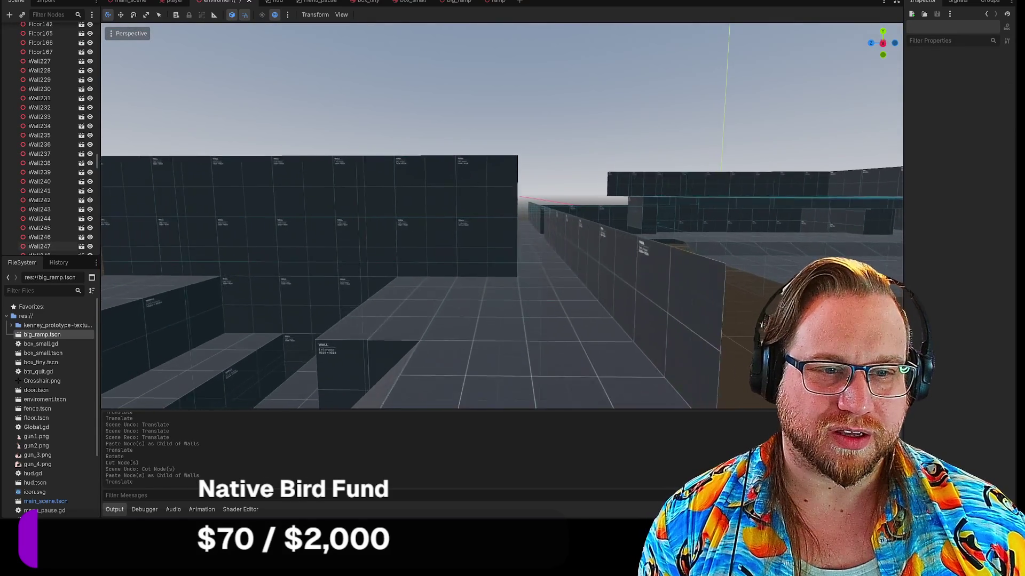
pyautogui.press('w')
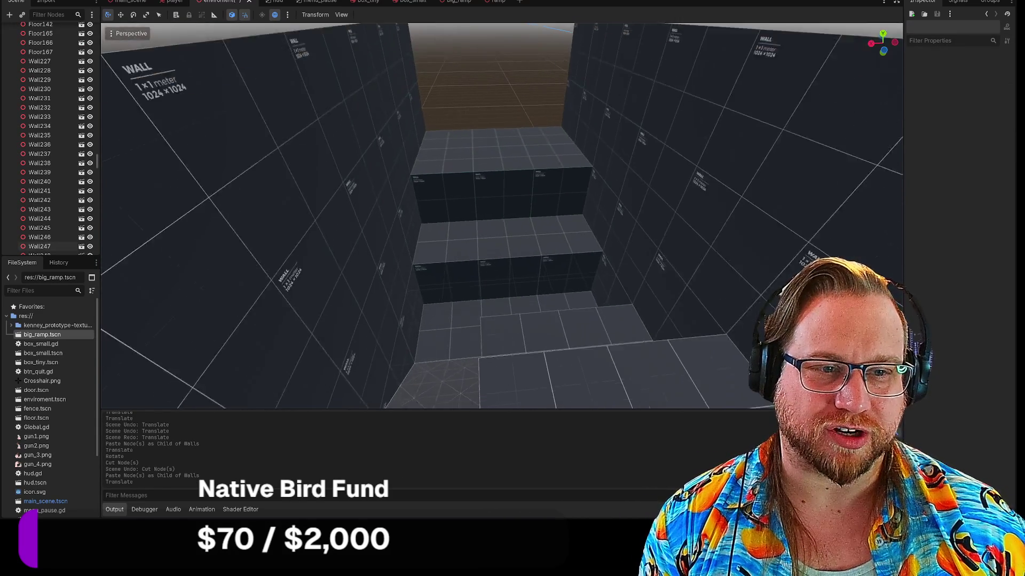
pyautogui.rightClick(233, 2)
pyautogui.click(276, 17)
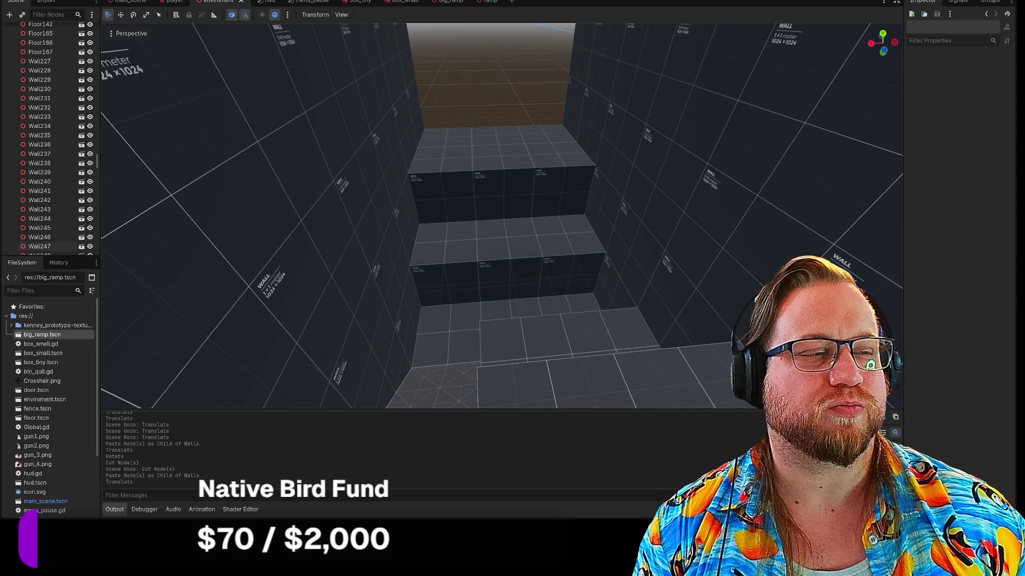
# Run the game with F5, walk down the corridor and climb onto the dark block.
pyautogui.press('F5')
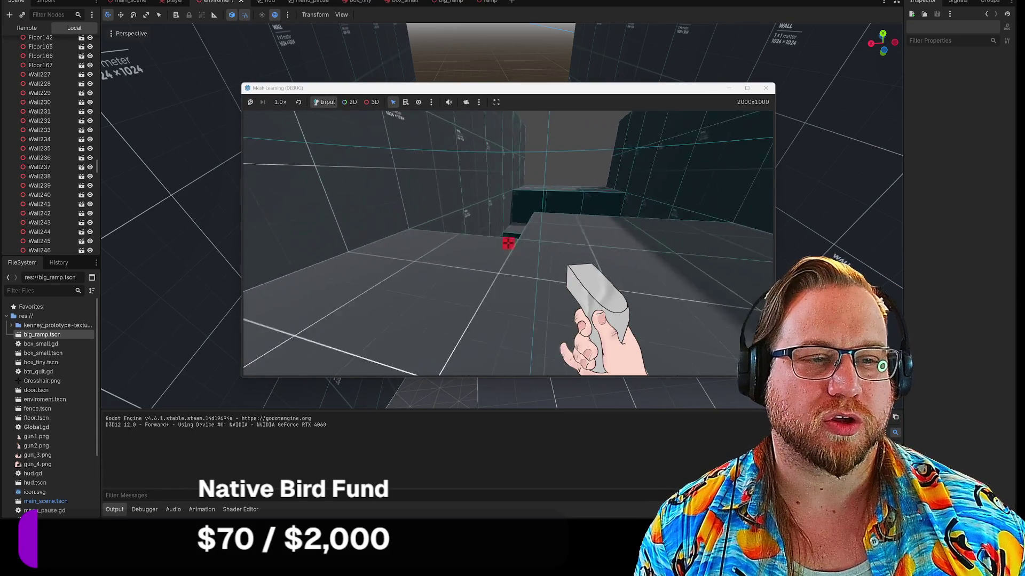
pyautogui.moveTo(508, 243)
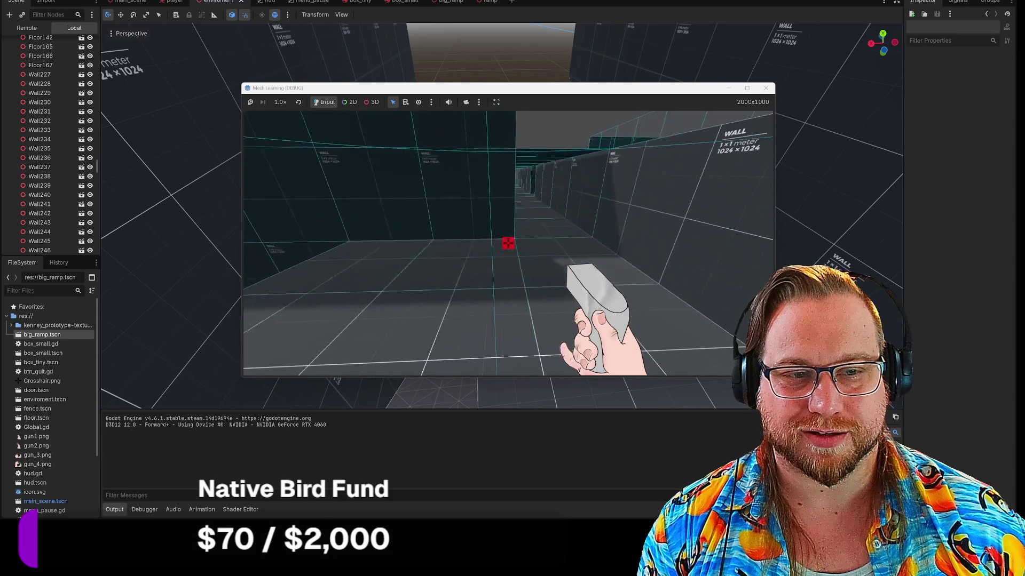
pyautogui.press('w')
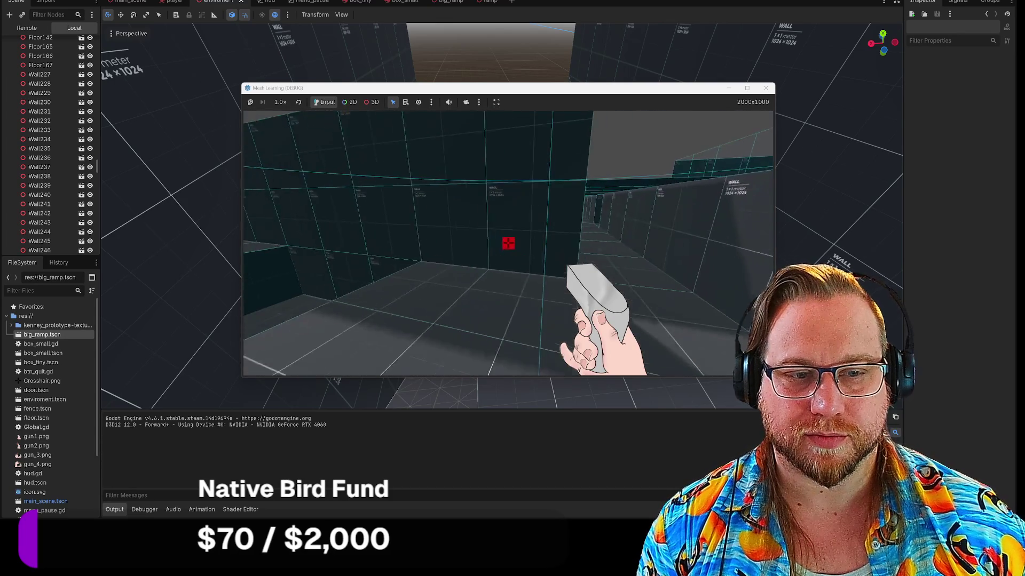
pyautogui.press('w')
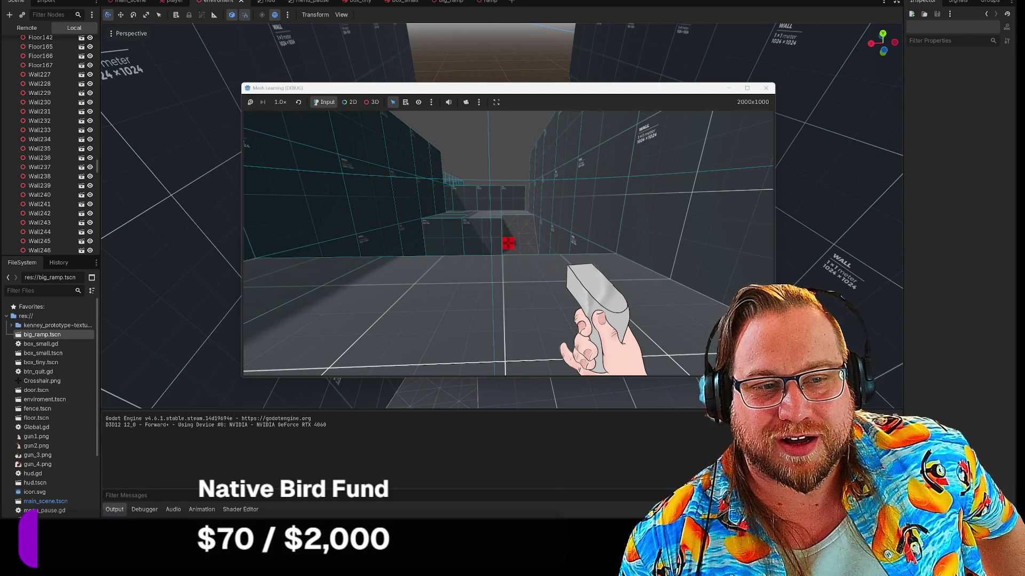
# Strafe left and right to check the ramp edge, fire at the wall, then stop the game.
pyautogui.press('a')
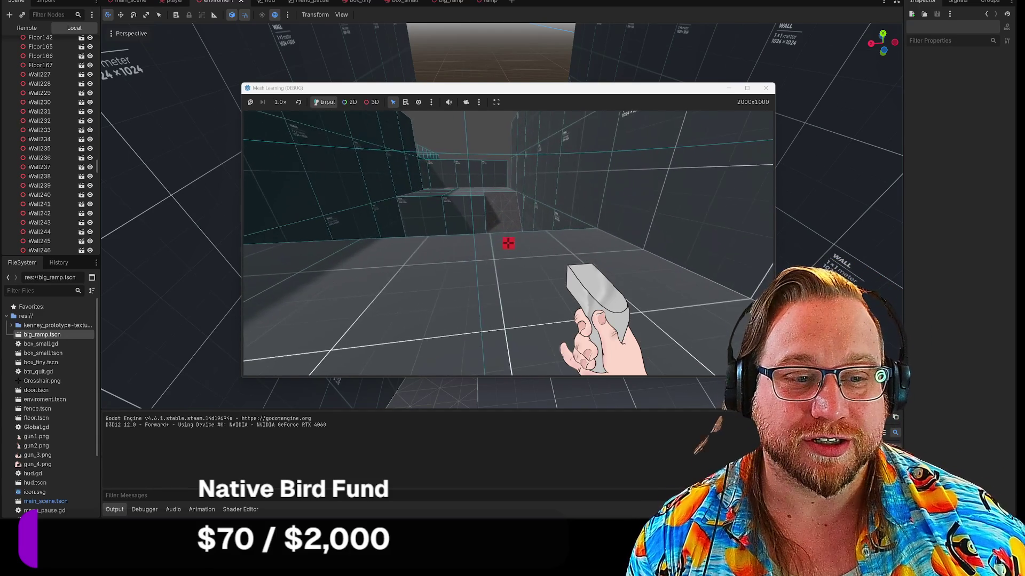
pyautogui.press('a')
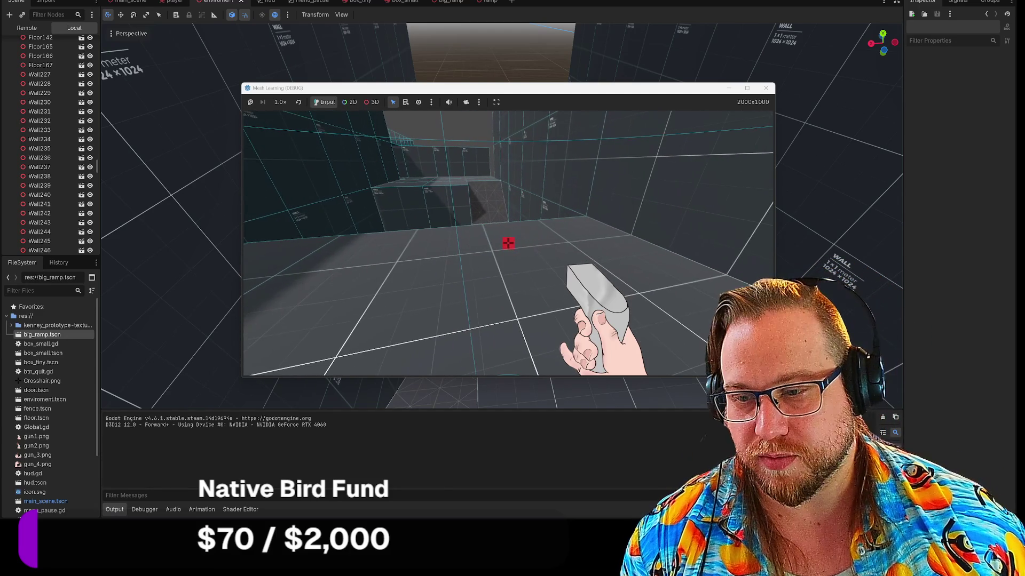
pyautogui.press('d')
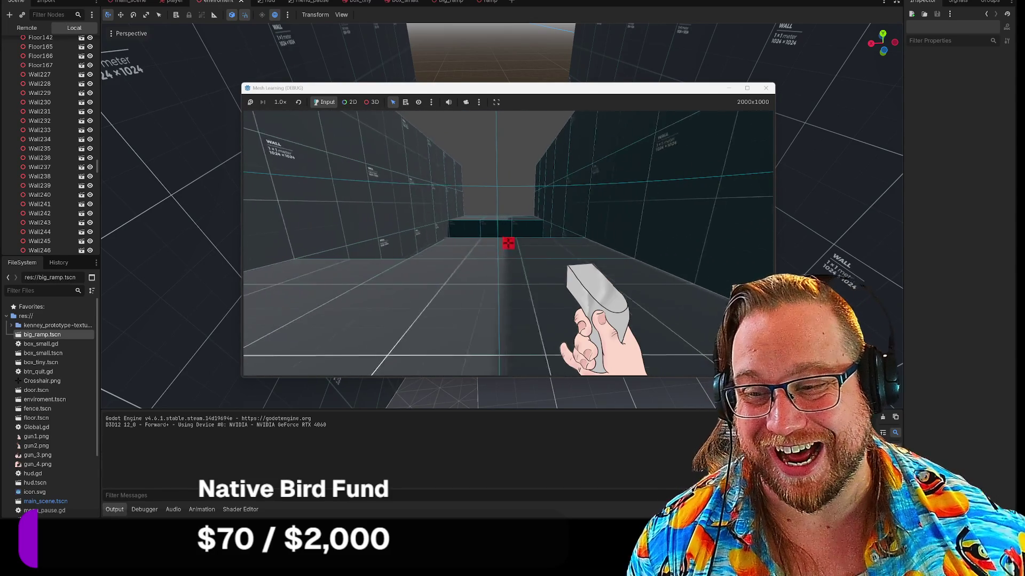
pyautogui.press('d')
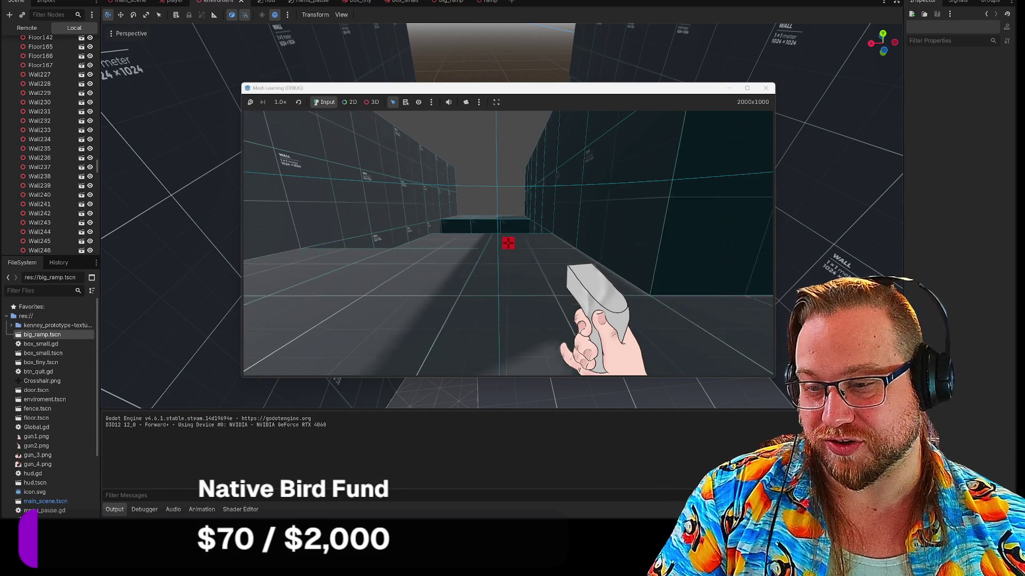
pyautogui.click(508, 243)
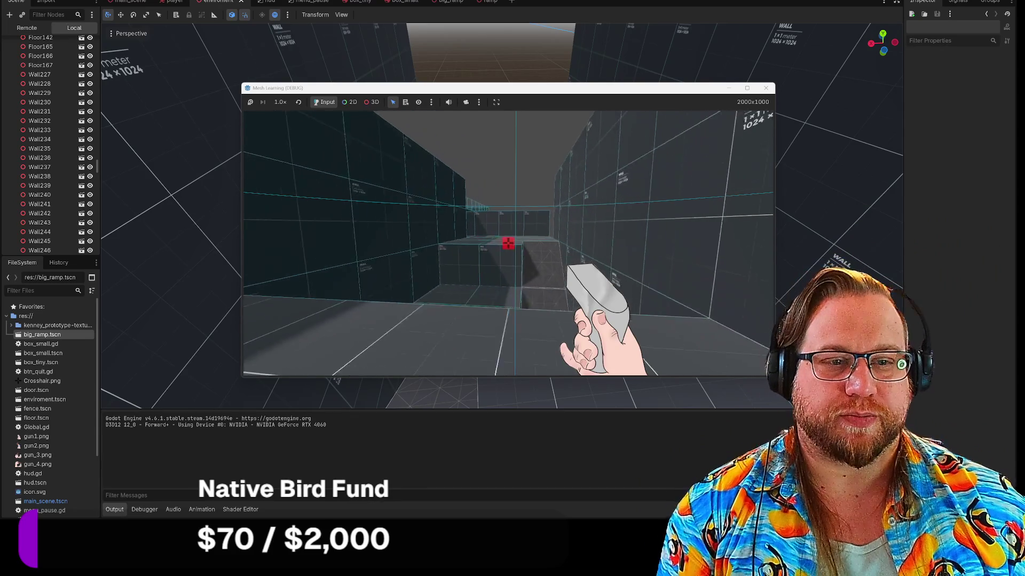
pyautogui.moveTo(508, 243)
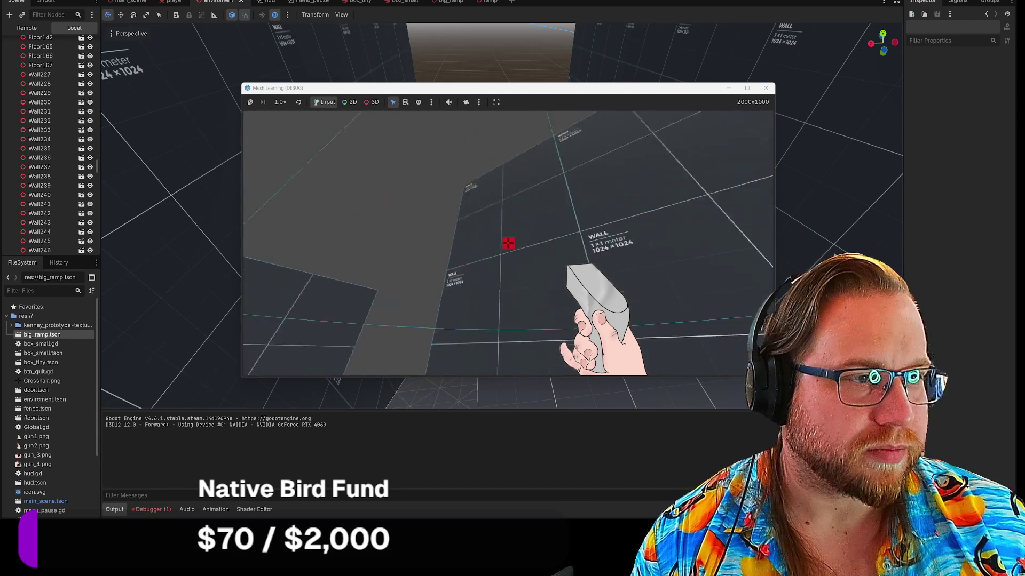
pyautogui.click(766, 88)
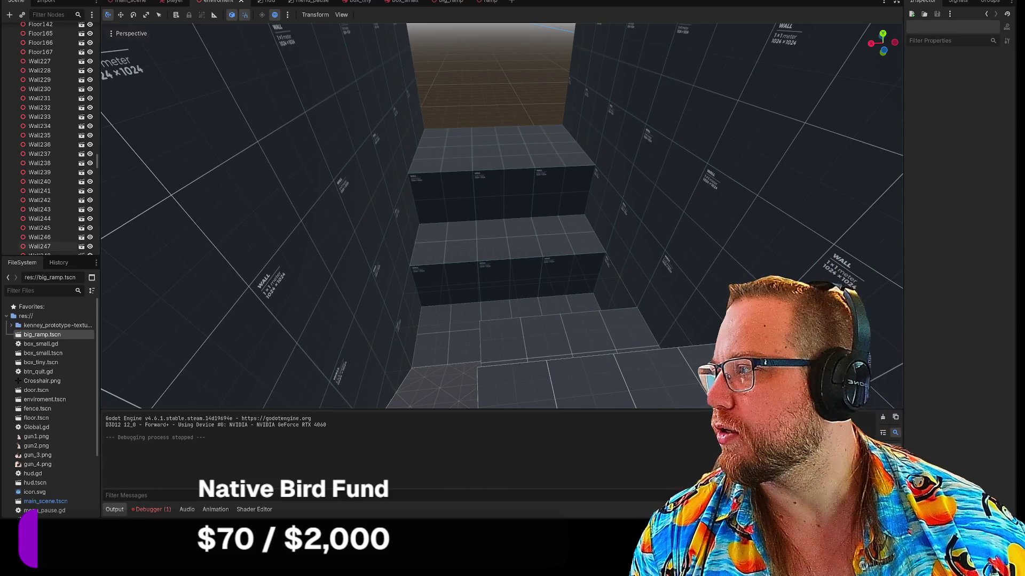
# Fly over the ramp in main_scene, then open big_ramp.tscn from the FileSystem dock.
pyautogui.click(138, 3)
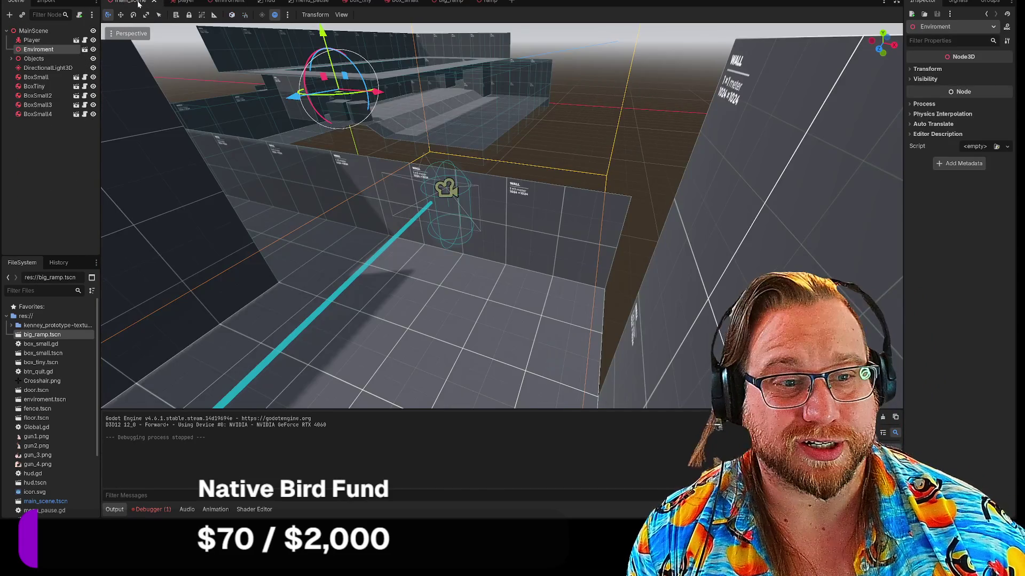
pyautogui.press('w')
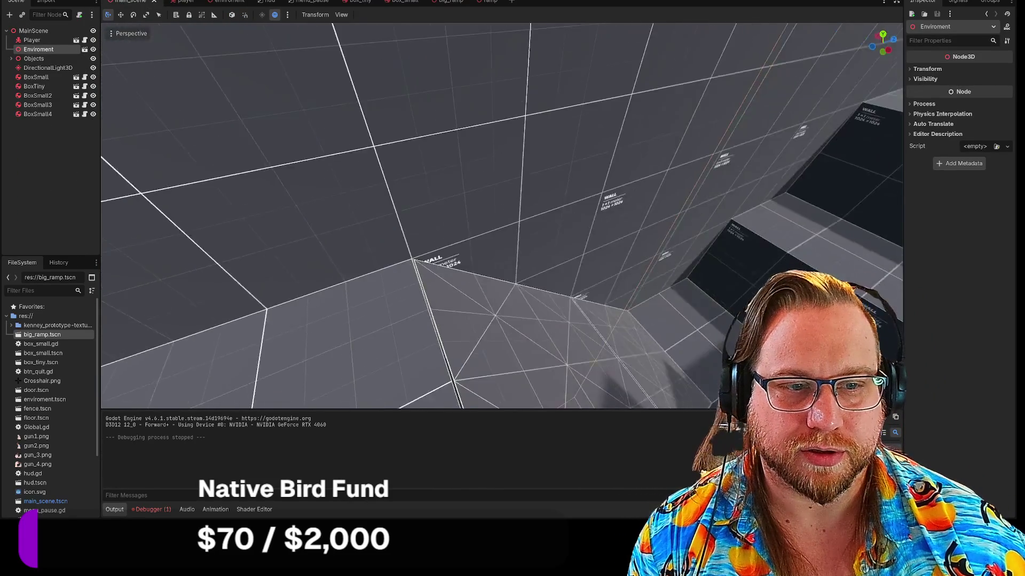
pyautogui.press('w')
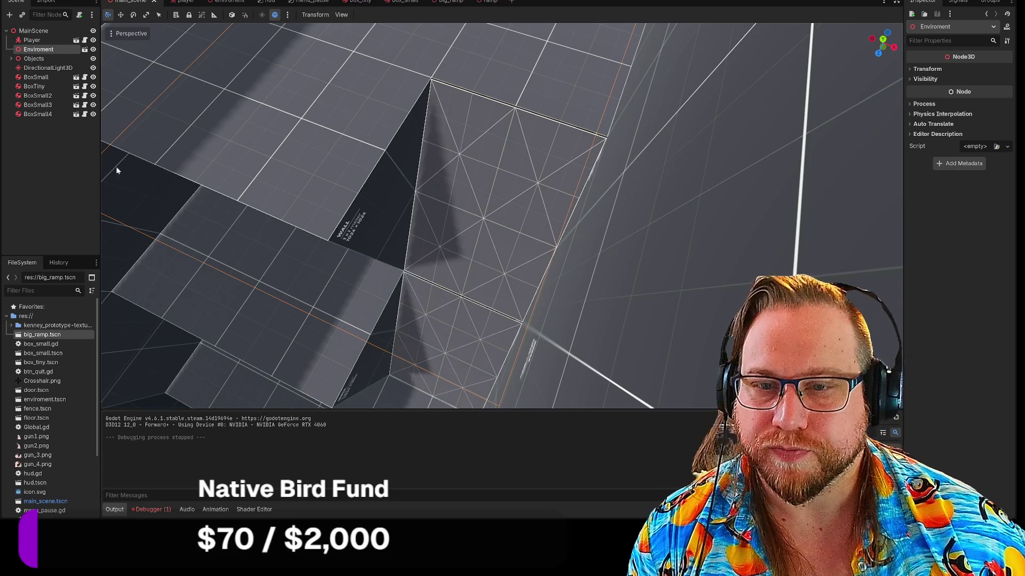
pyautogui.doubleClick(48, 334)
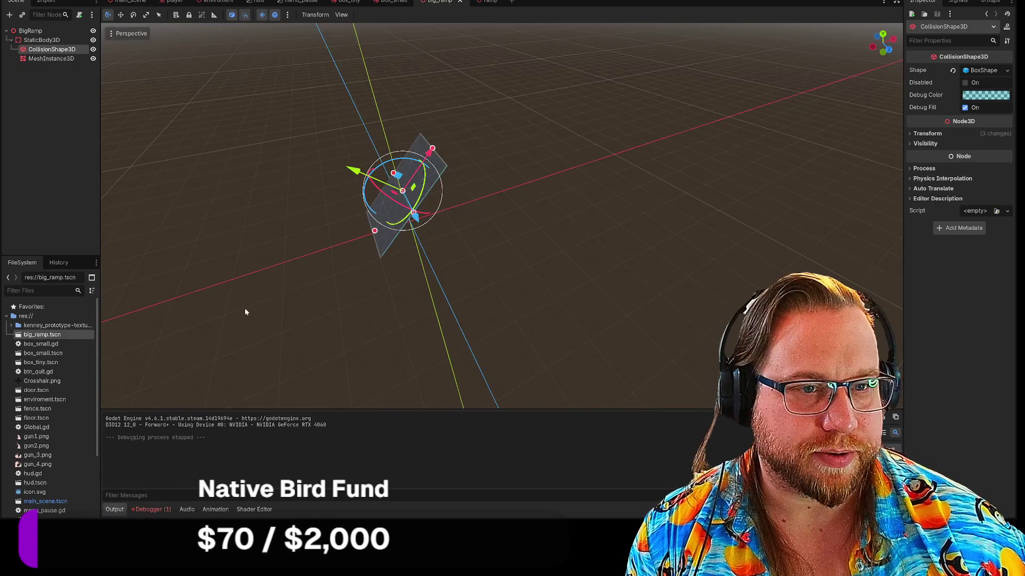
# Select the ramp's CollisionShape3D and orbit the view to see the ramp edge-on.
pyautogui.press('w')
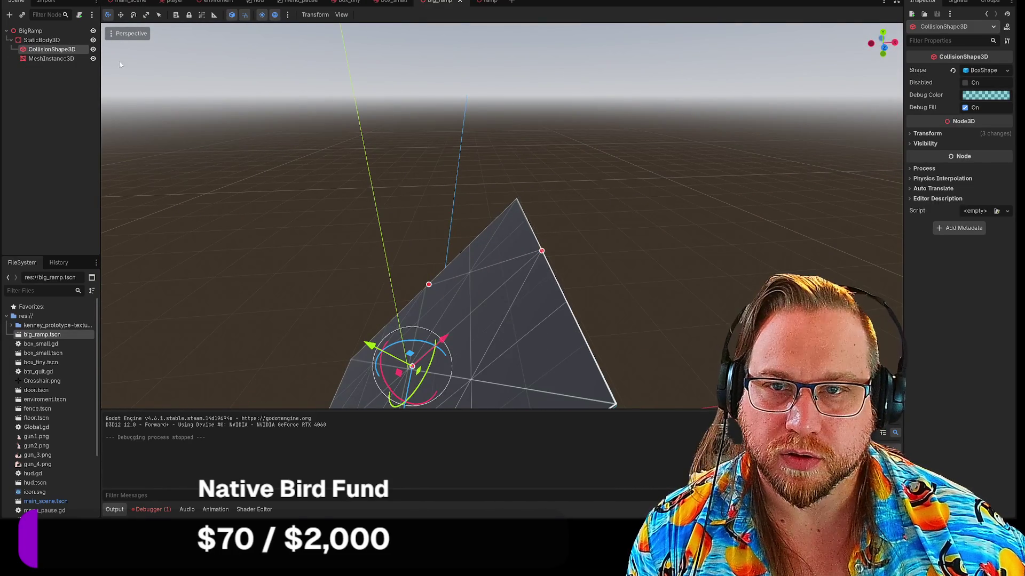
pyautogui.click(42, 40)
pyautogui.press('w')
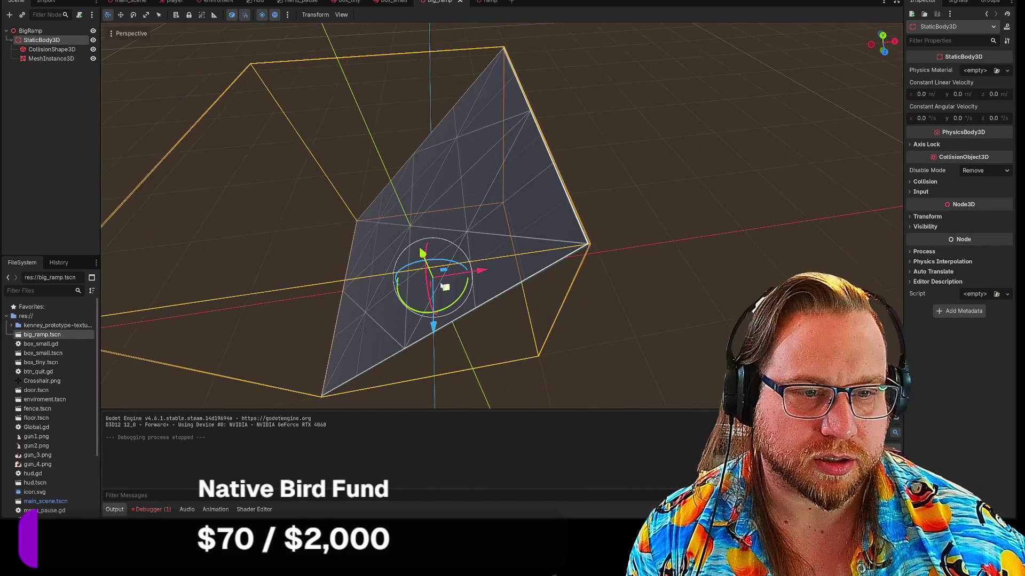
pyautogui.press('r')
pyautogui.press('e')
pyautogui.press('w')
pyautogui.click(52, 49)
pyautogui.press('e')
pyautogui.press('r')
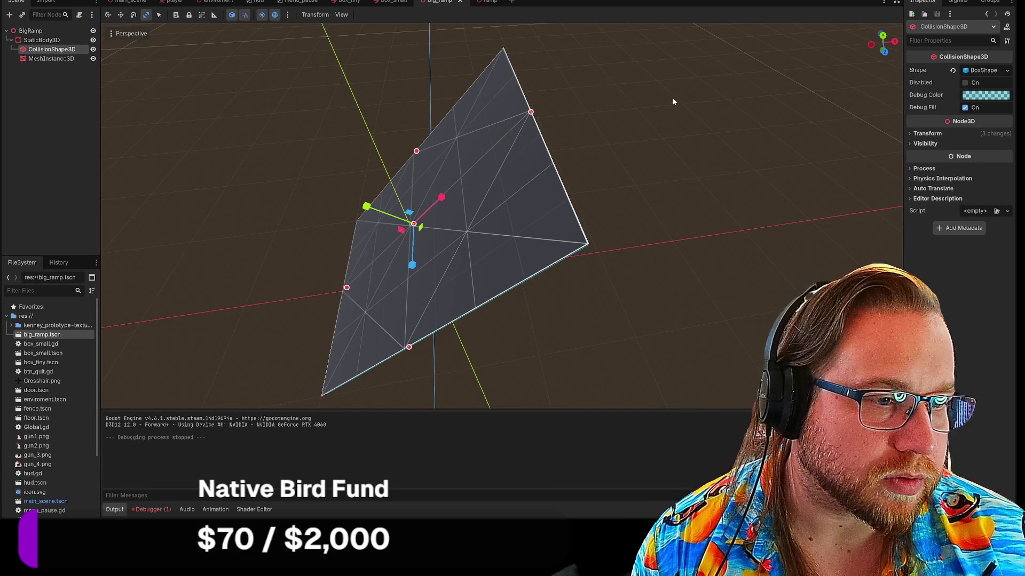
pyautogui.moveTo(640, 139); pyautogui.dragTo(523, 252)
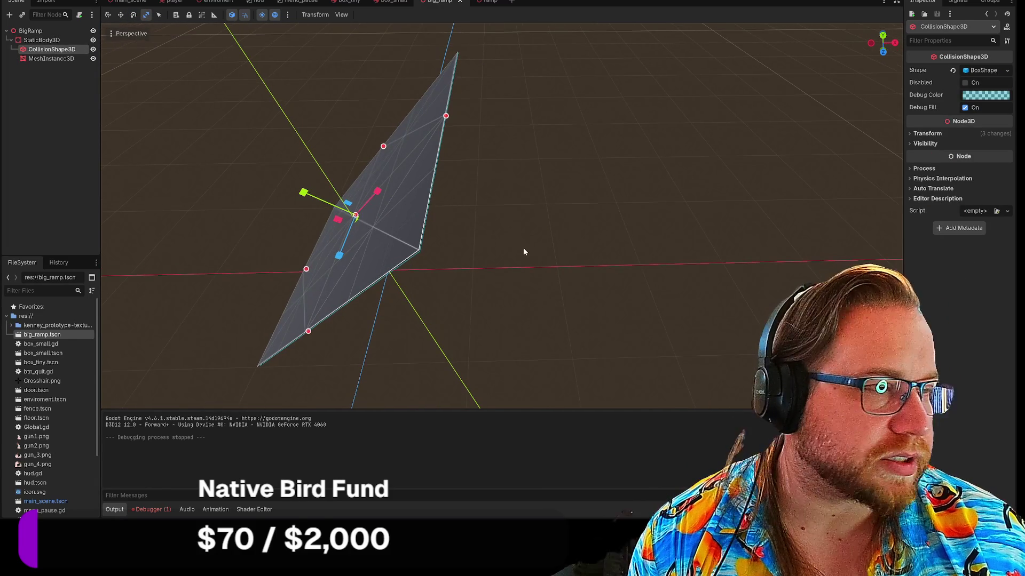
# Change the CollisionShape3D Position y from 1.025 to 1.026.
pyautogui.click(911, 135)
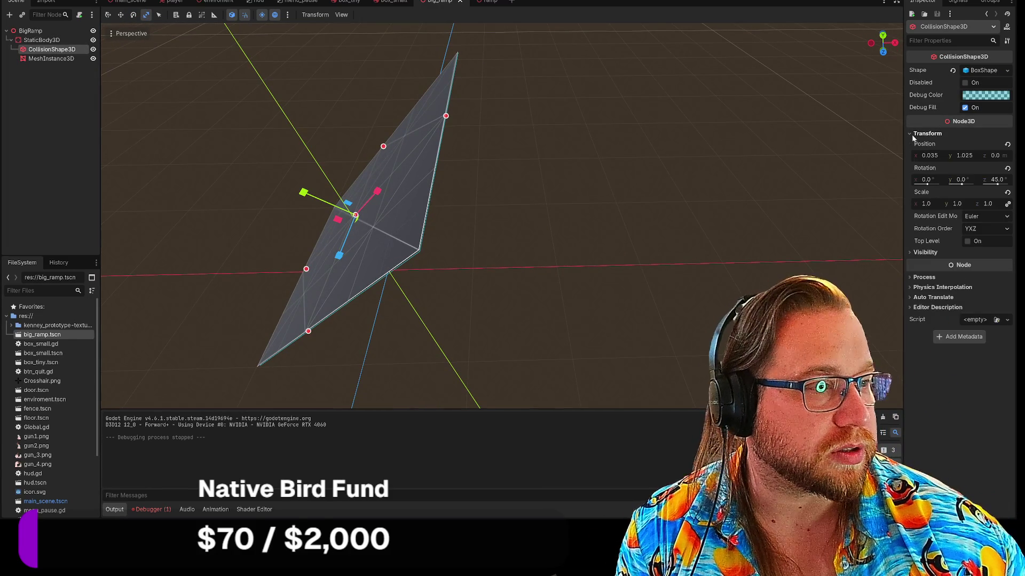
pyautogui.doubleClick(967, 155)
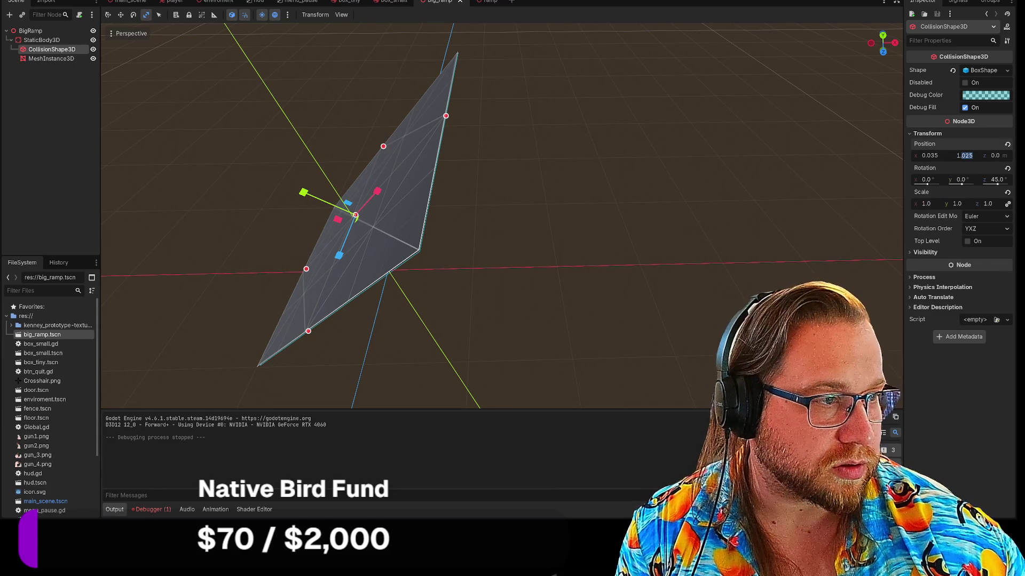
pyautogui.press('BackSpace')
pyautogui.write('6')
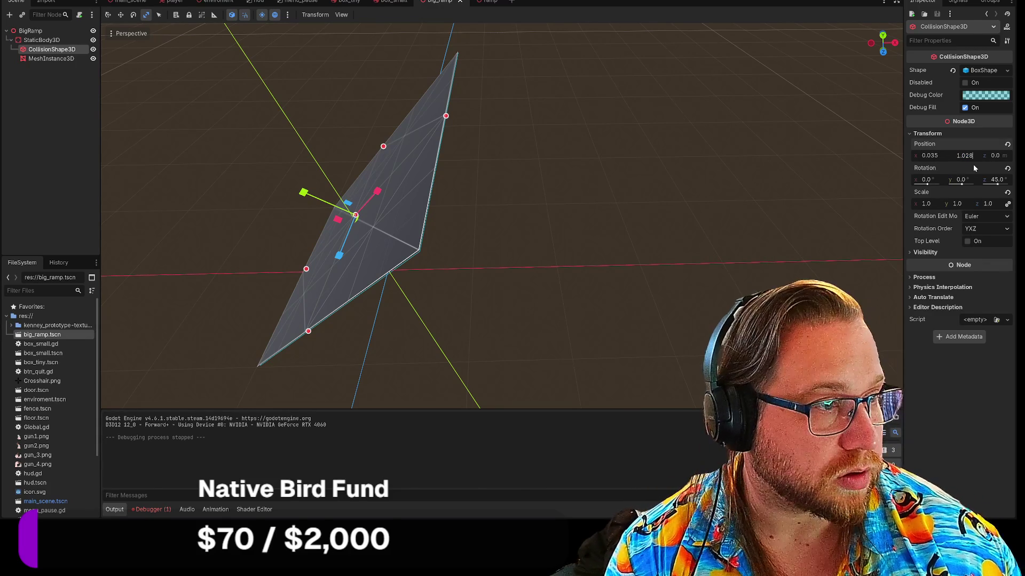
pyautogui.click(525, 248)
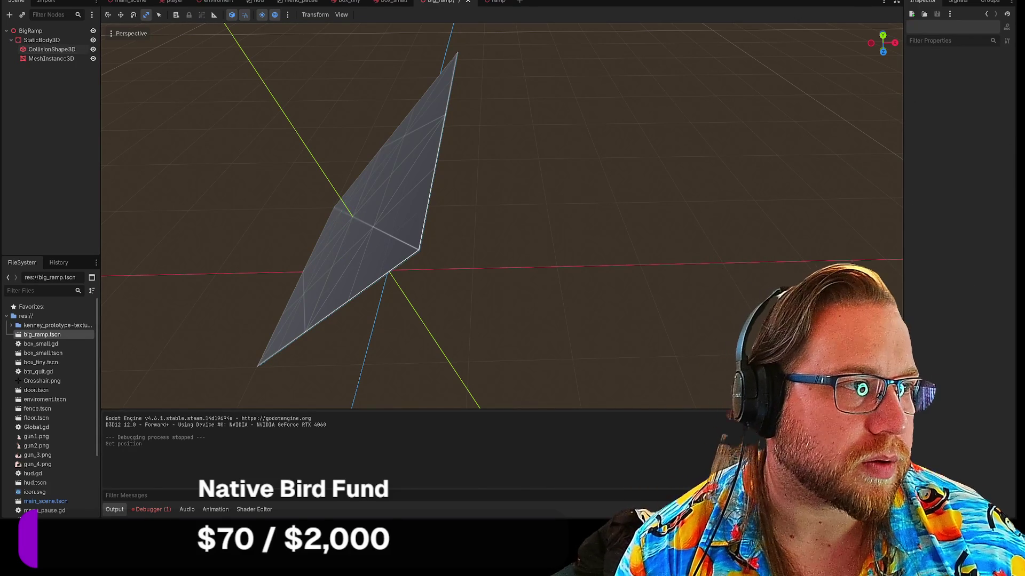
# Playtest by walking onto and along the big ramp in first person, then stop the game.
pyautogui.press('F5')
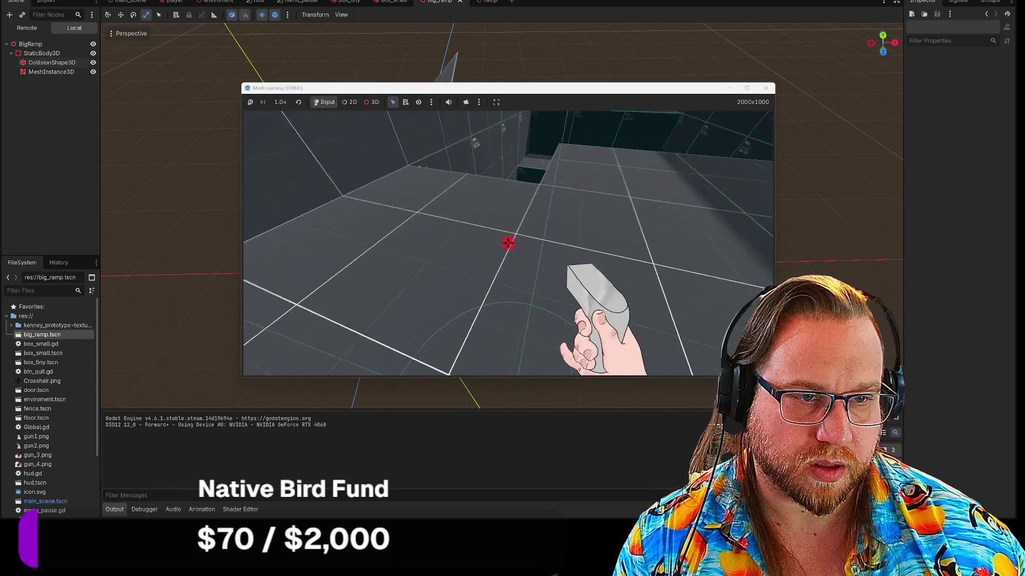
pyautogui.press('w')
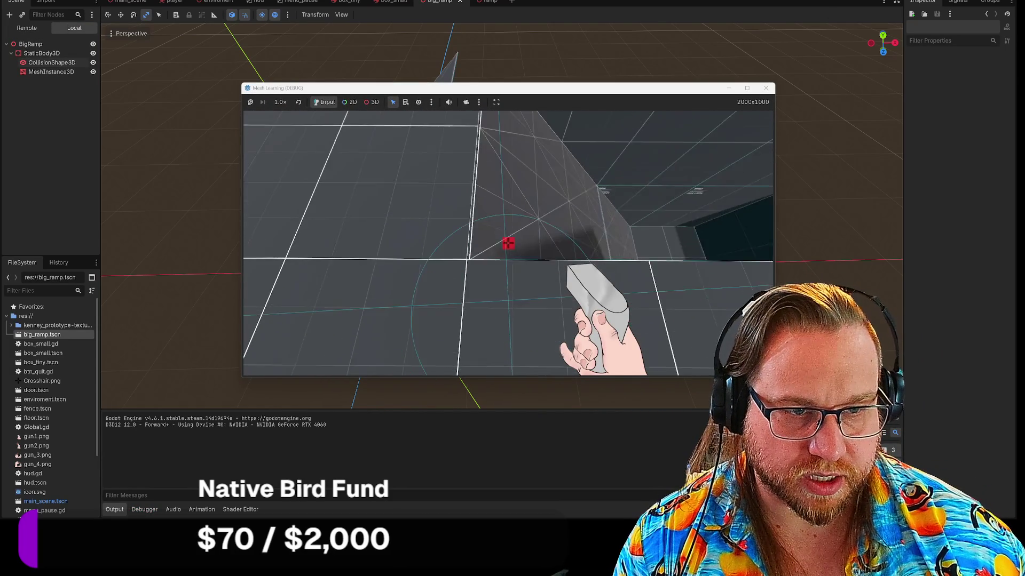
pyautogui.press('w')
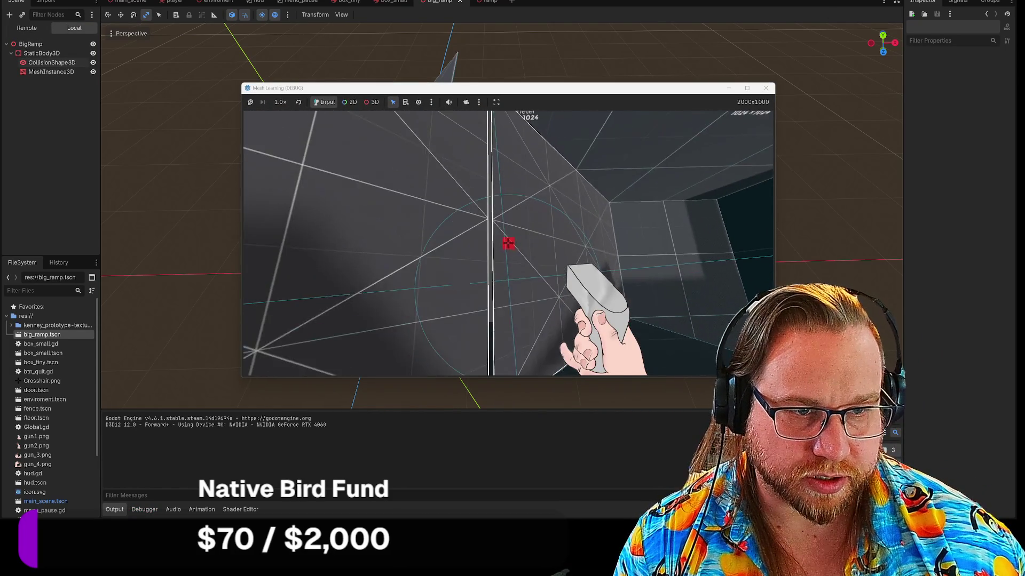
pyautogui.press('w')
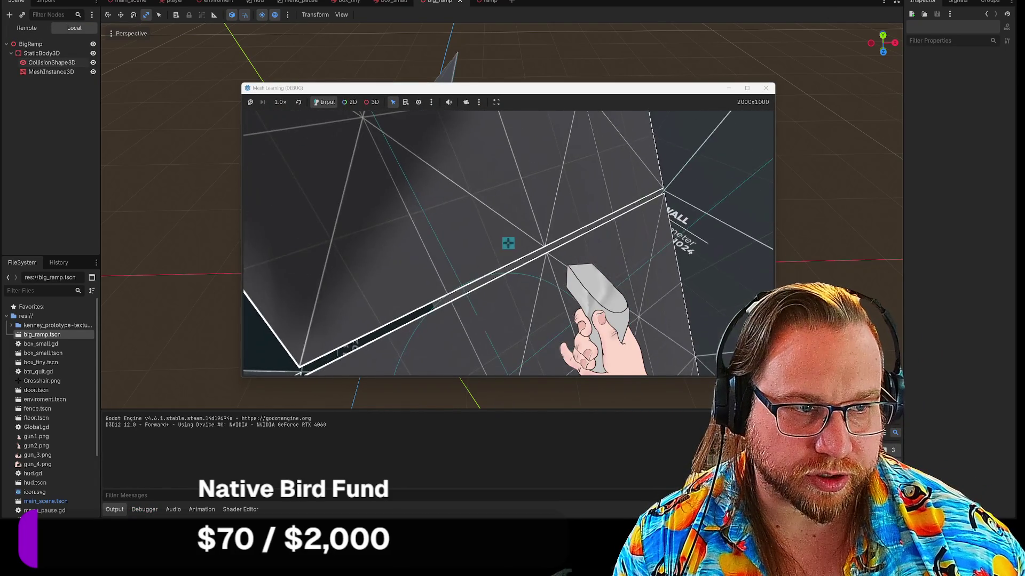
pyautogui.press('w')
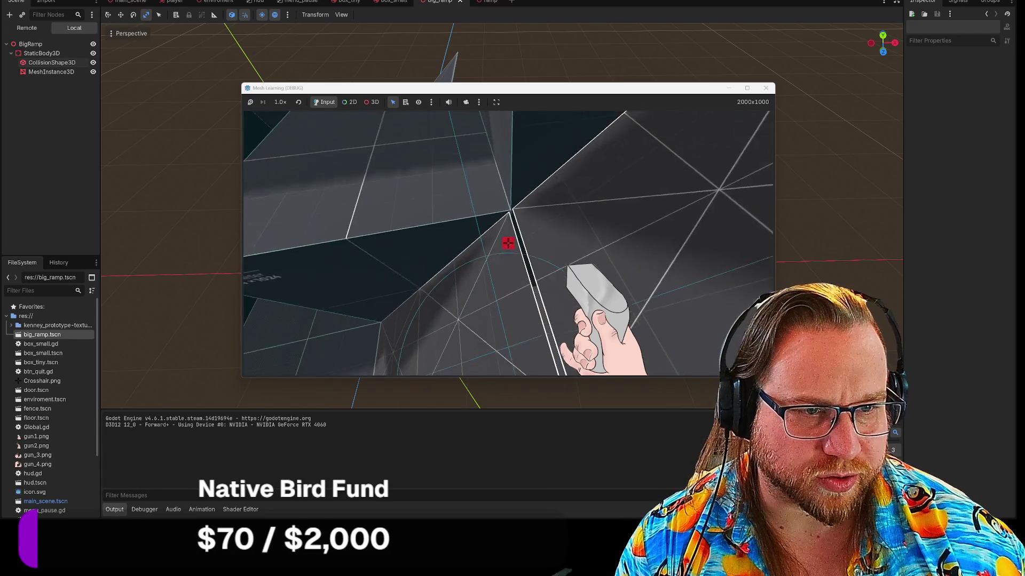
pyautogui.press('w')
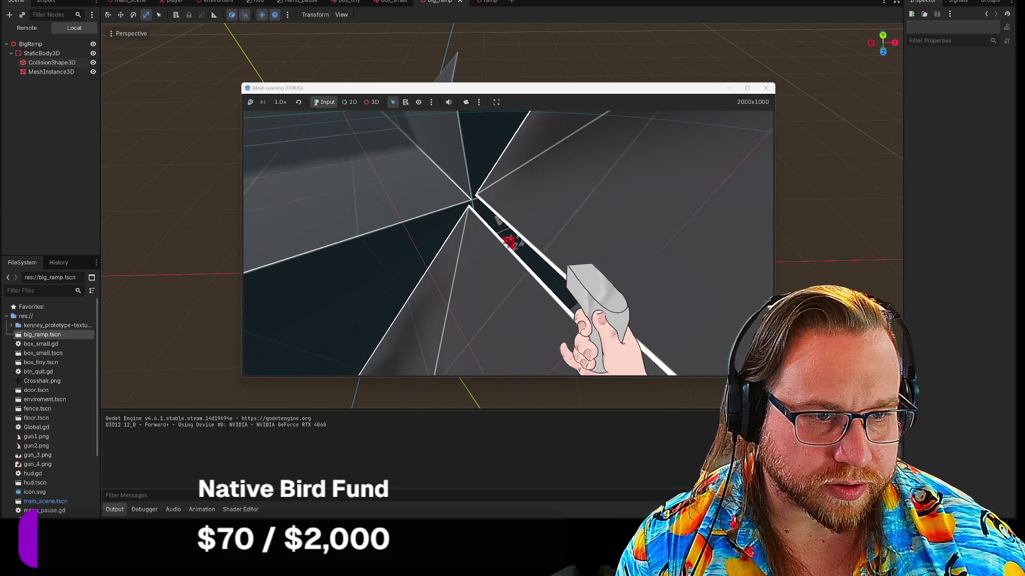
pyautogui.press('w')
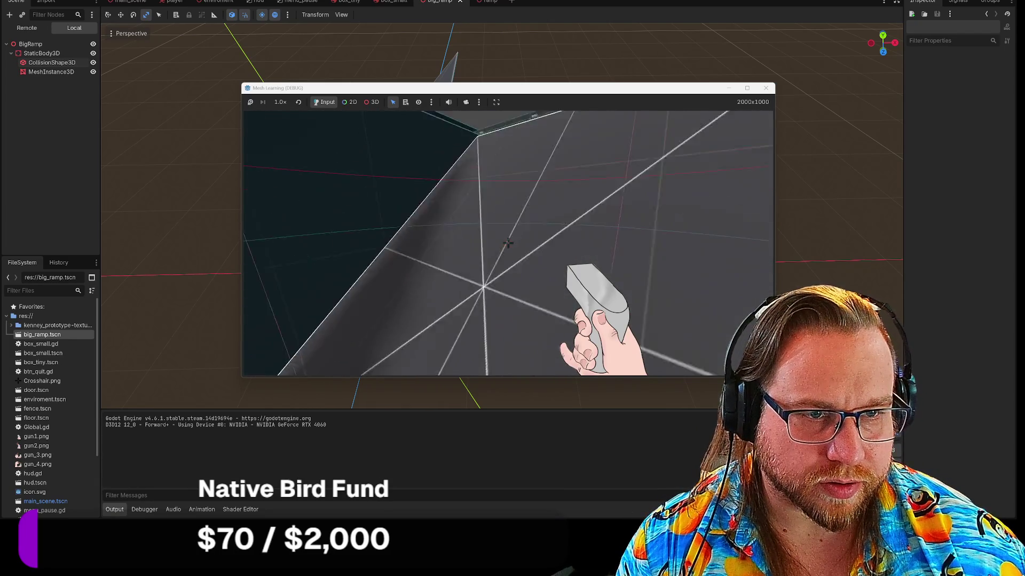
pyautogui.press('w')
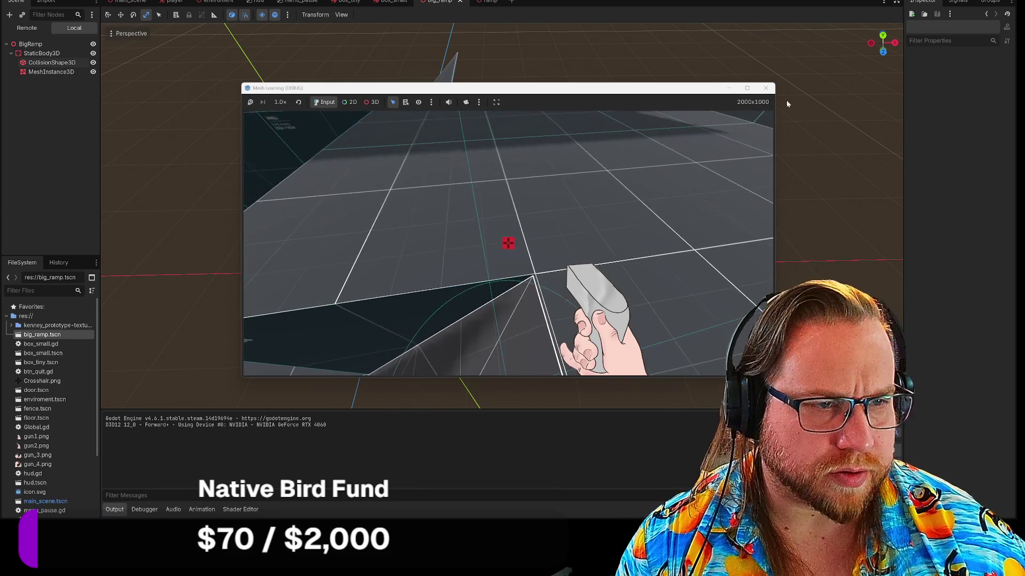
pyautogui.click(766, 87)
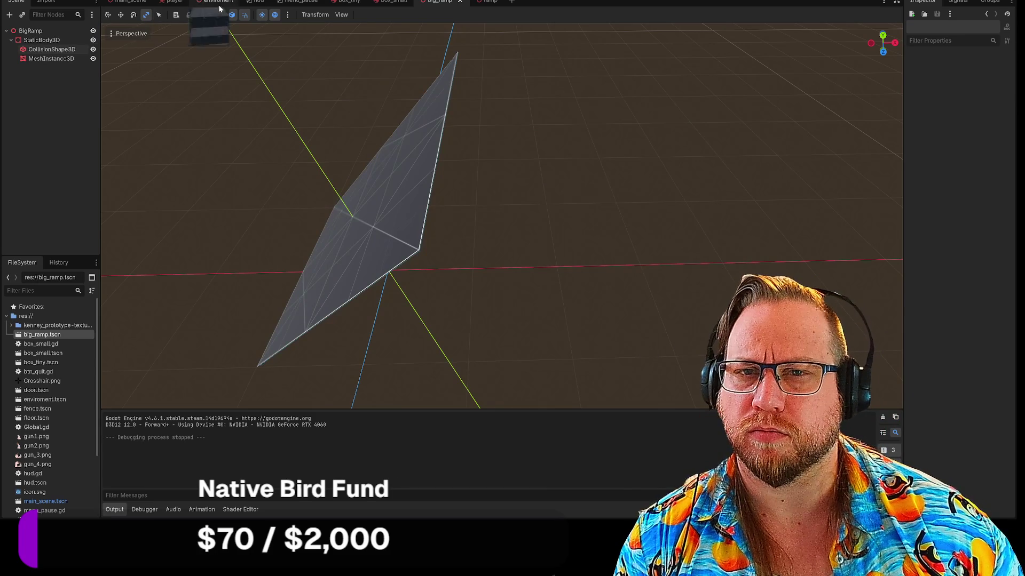
# Set the CollisionShape3D Y position to 1.03 and save big_ramp.tscn.
pyautogui.click(49, 49)
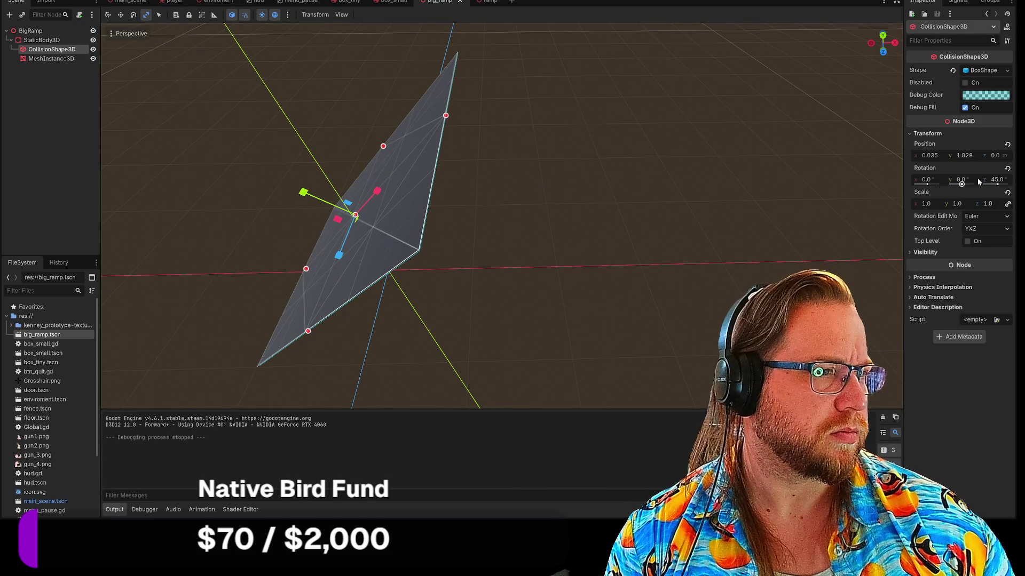
pyautogui.click(969, 155)
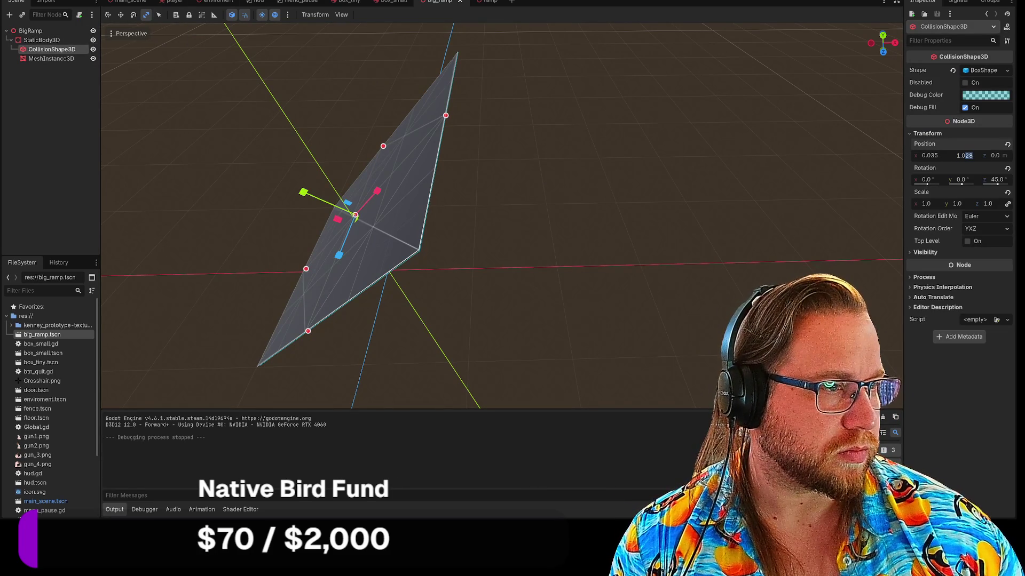
pyautogui.write('3')
pyautogui.press('Return')
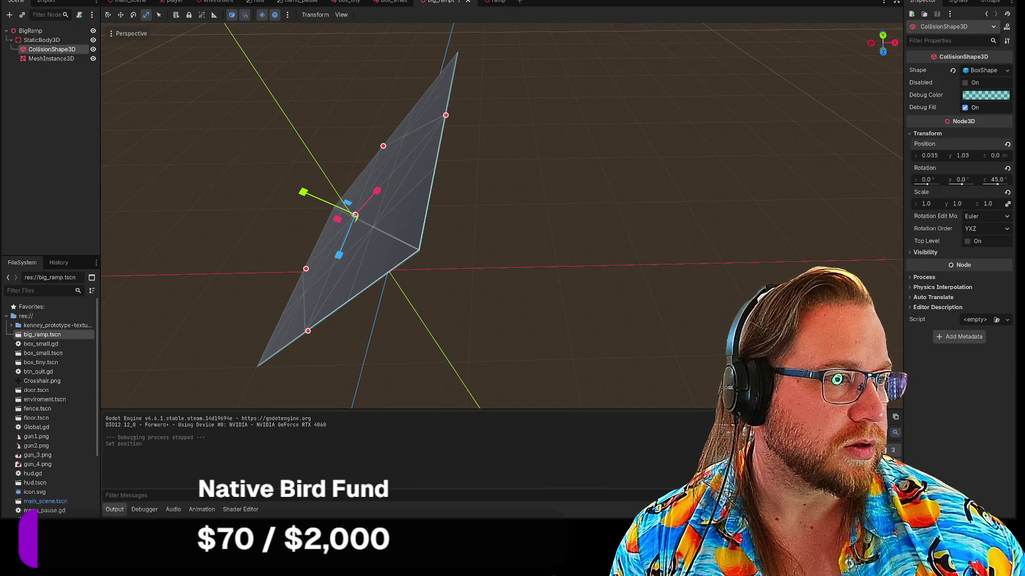
pyautogui.rightClick(447, 3)
pyautogui.click(469, 23)
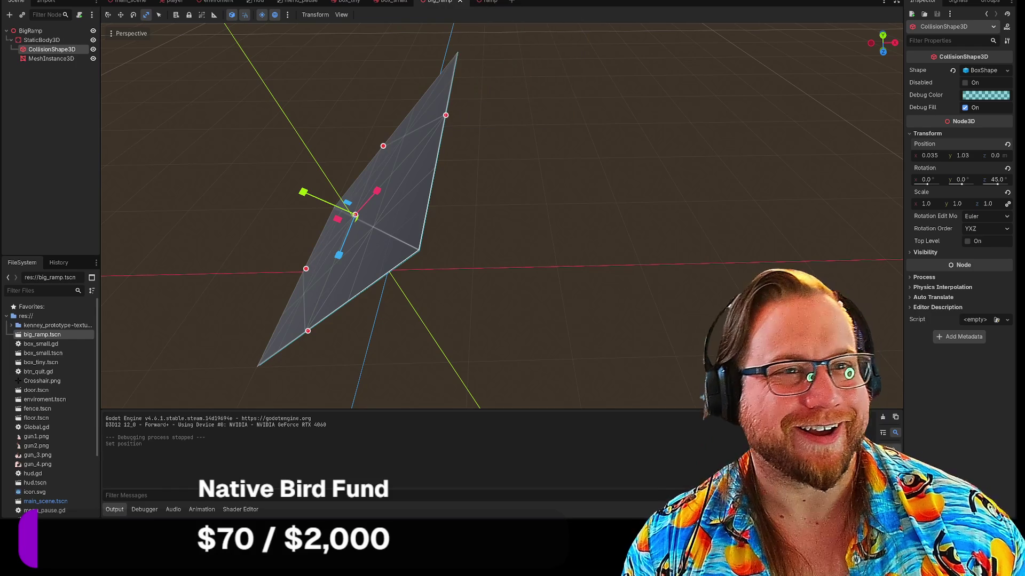
# Playtest again, walking toward and along the ramp's edge, then close the game.
pyautogui.press('F5')
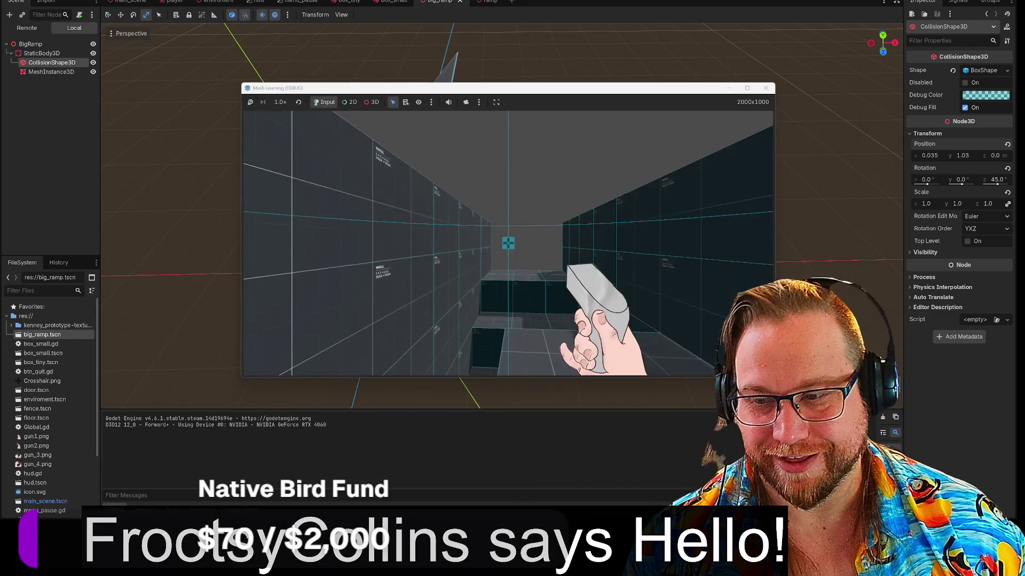
pyautogui.press('w')
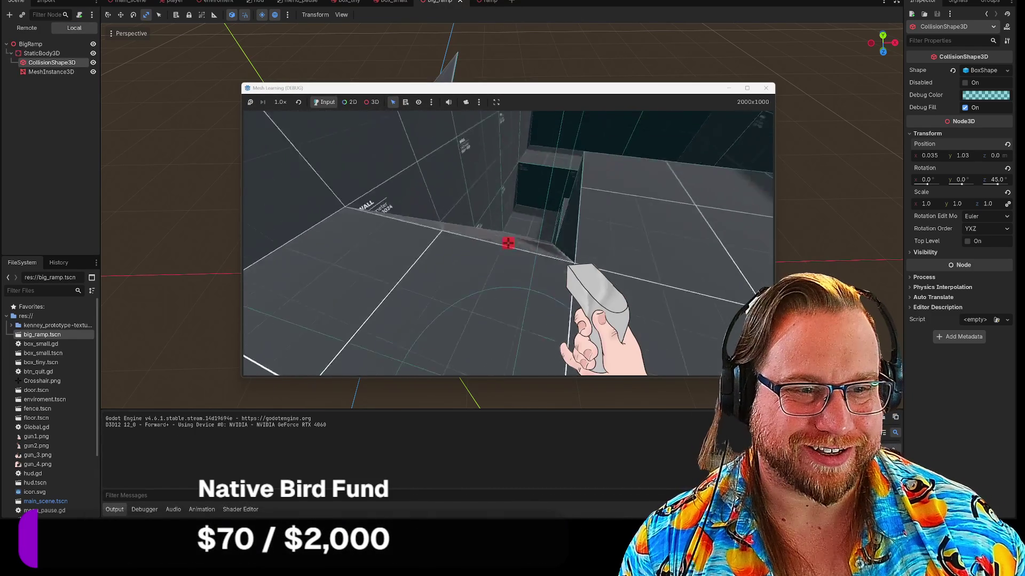
pyautogui.press('w')
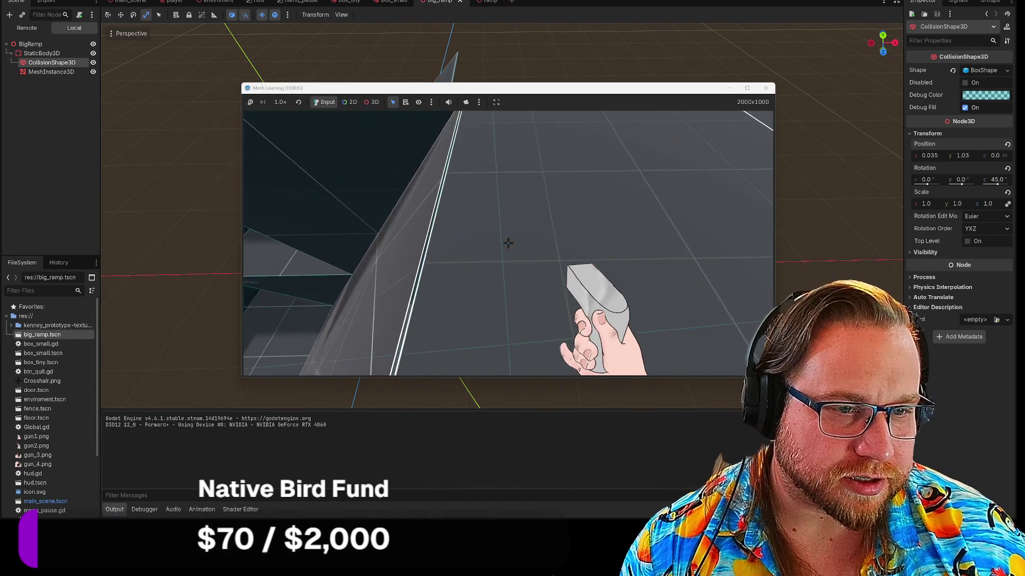
pyautogui.press('w')
pyautogui.press('w')
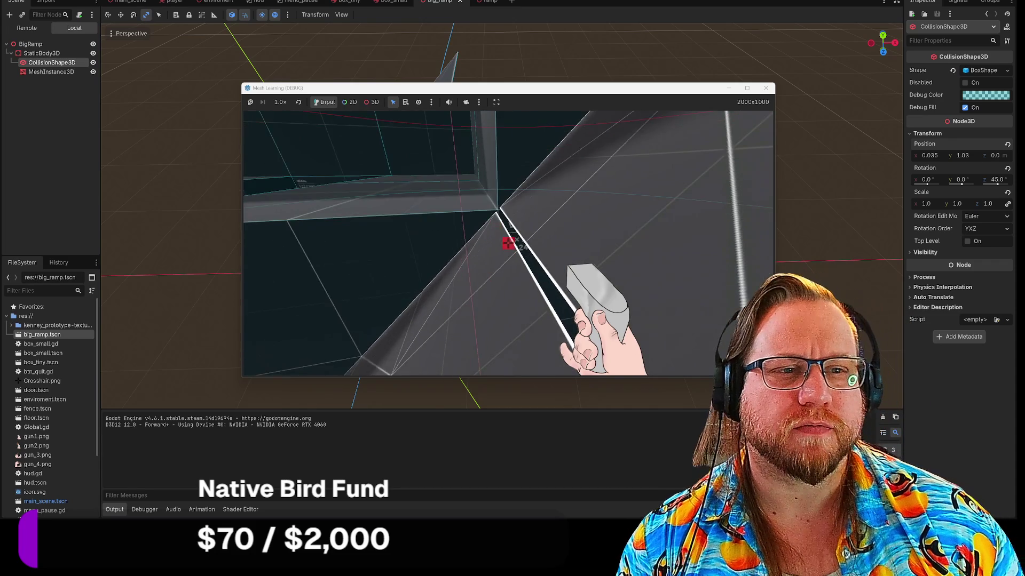
pyautogui.press('F8')
pyautogui.rightClick(441, 2)
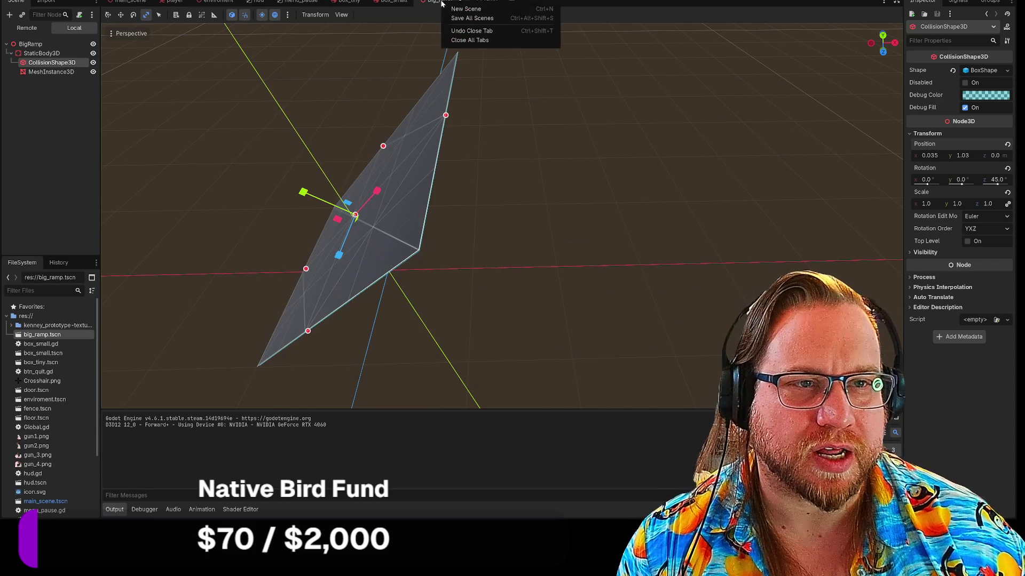
# Undo the accidental stretch of the collision box.
pyautogui.press('Escape')
pyautogui.moveTo(377, 191); pyautogui.dragTo(394, 179)
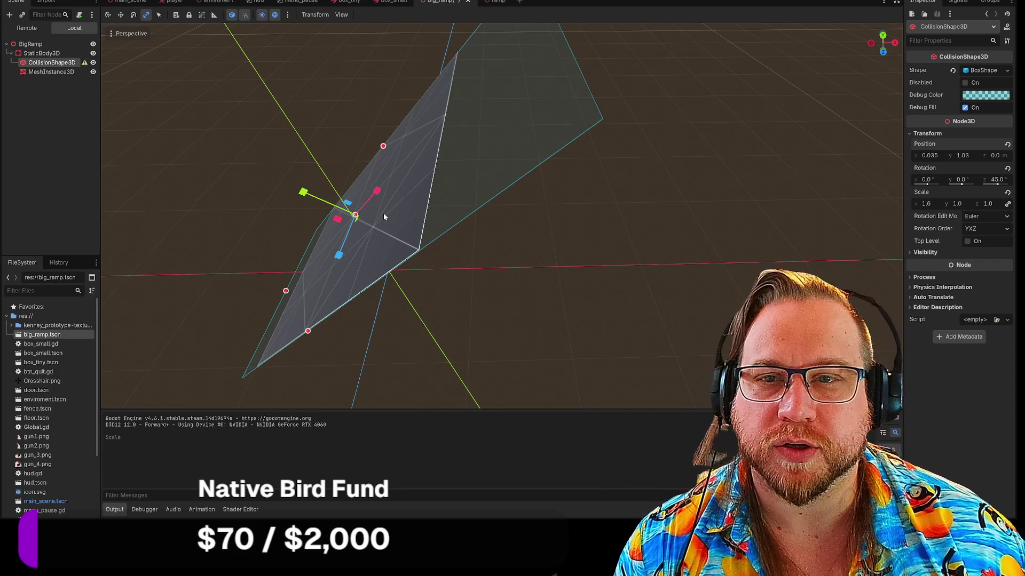
pyautogui.hotkey('ctrl', 'z')
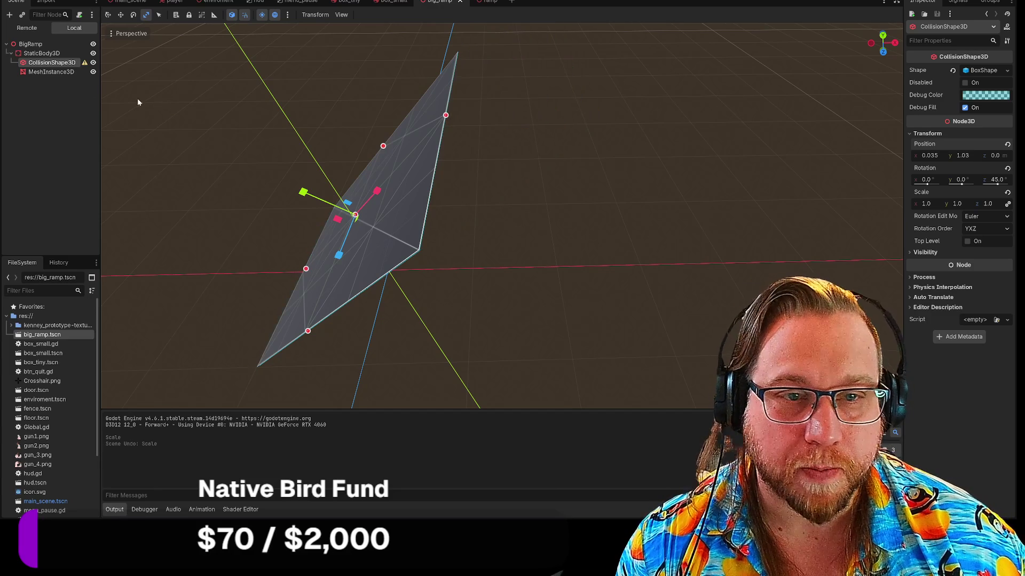
# Set the MeshInstance3D X scale to 1.45 and playtest the resized ramp.
pyautogui.click(42, 73)
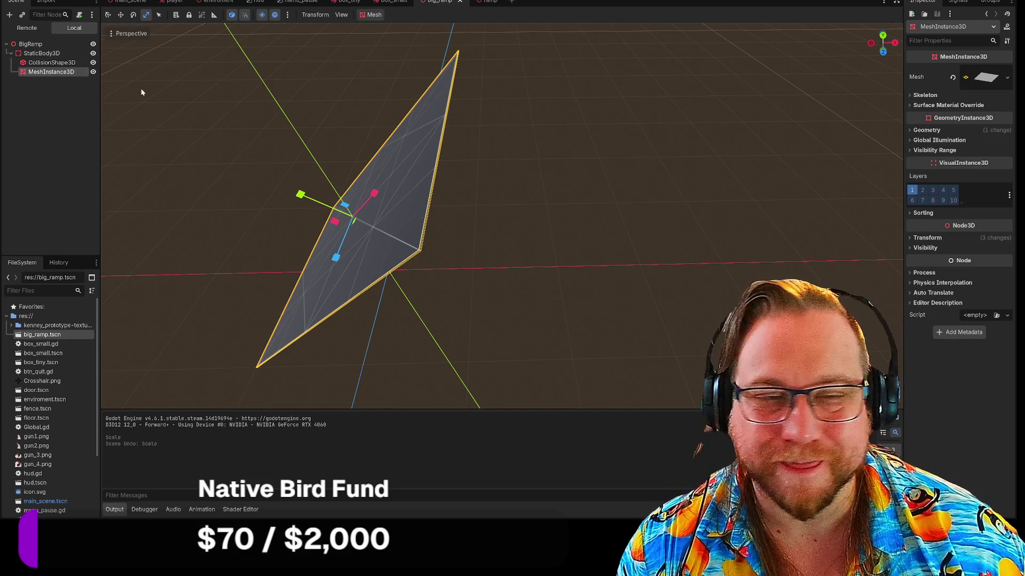
pyautogui.click(909, 94)
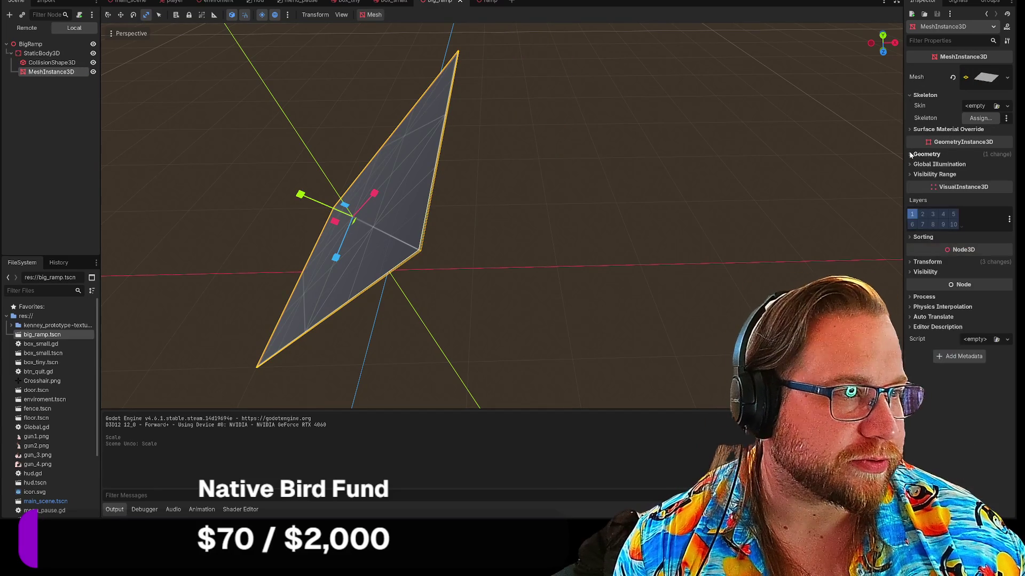
pyautogui.click(909, 95)
pyautogui.click(909, 237)
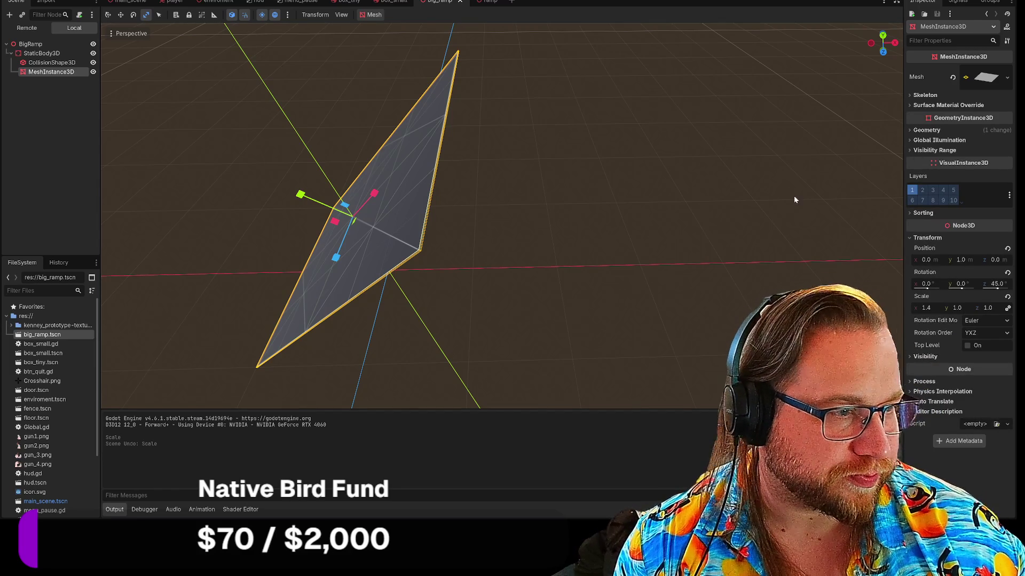
pyautogui.click(929, 310)
pyautogui.write('1.45')
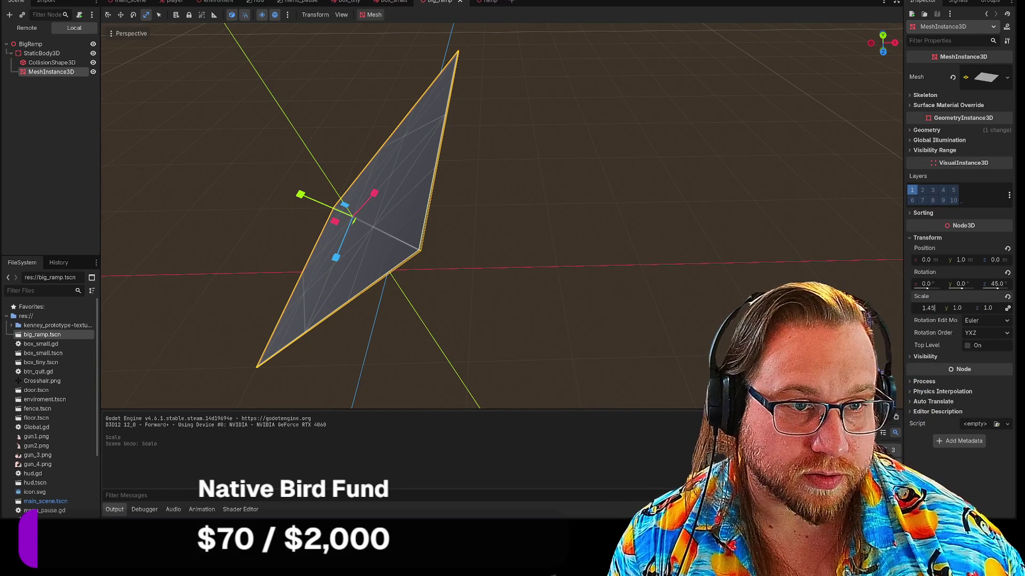
pyautogui.press('Return')
pyautogui.click(896, 2)
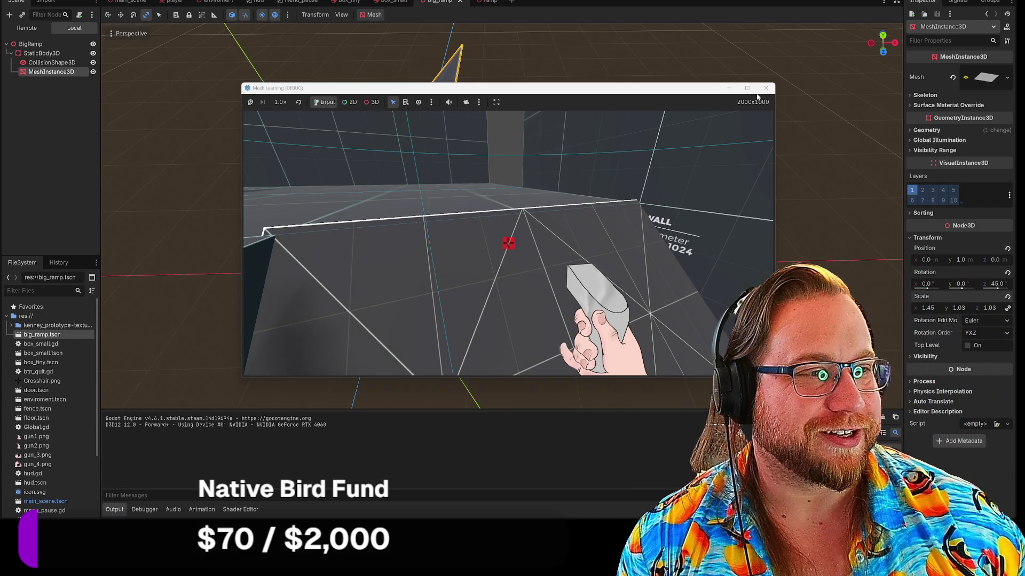
pyautogui.click(764, 89)
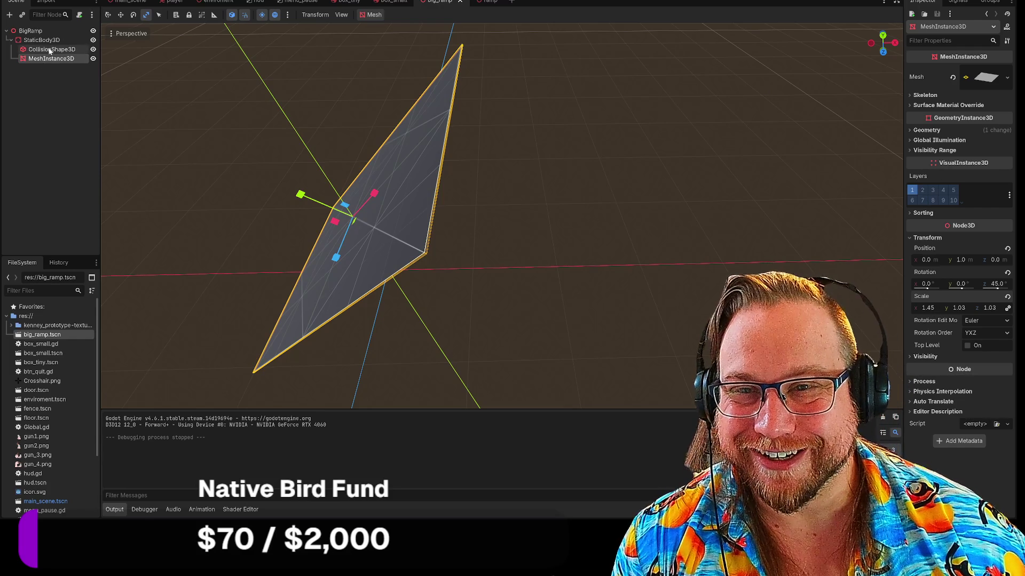
pyautogui.click(49, 50)
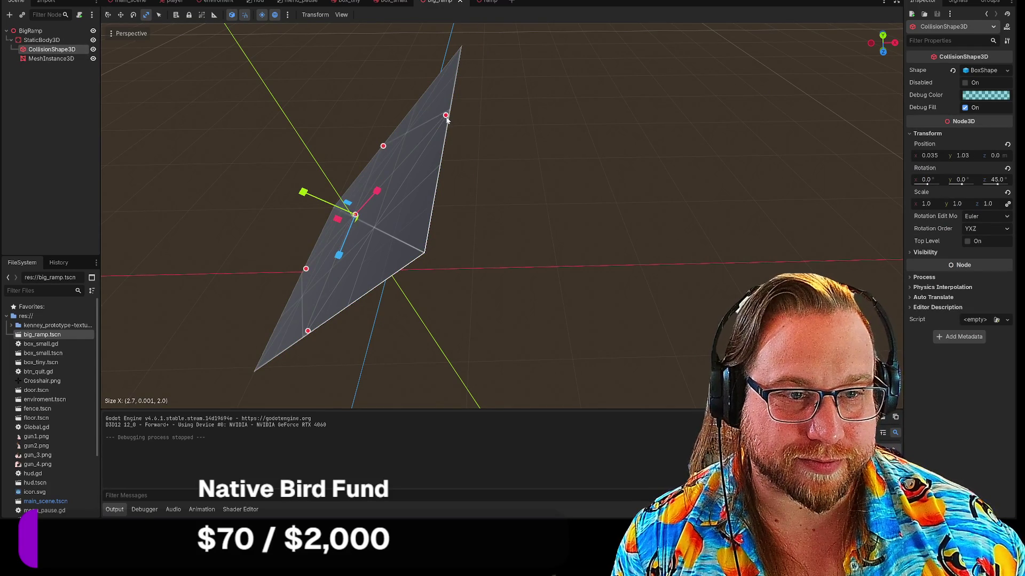
pyautogui.moveTo(454, 114); pyautogui.dragTo(451, 117)
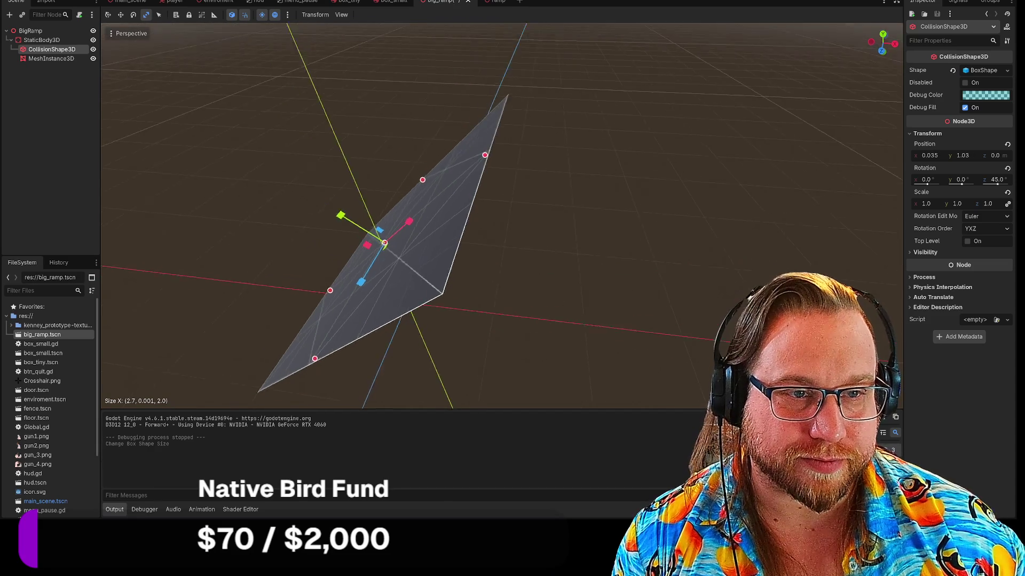
pyautogui.press('w')
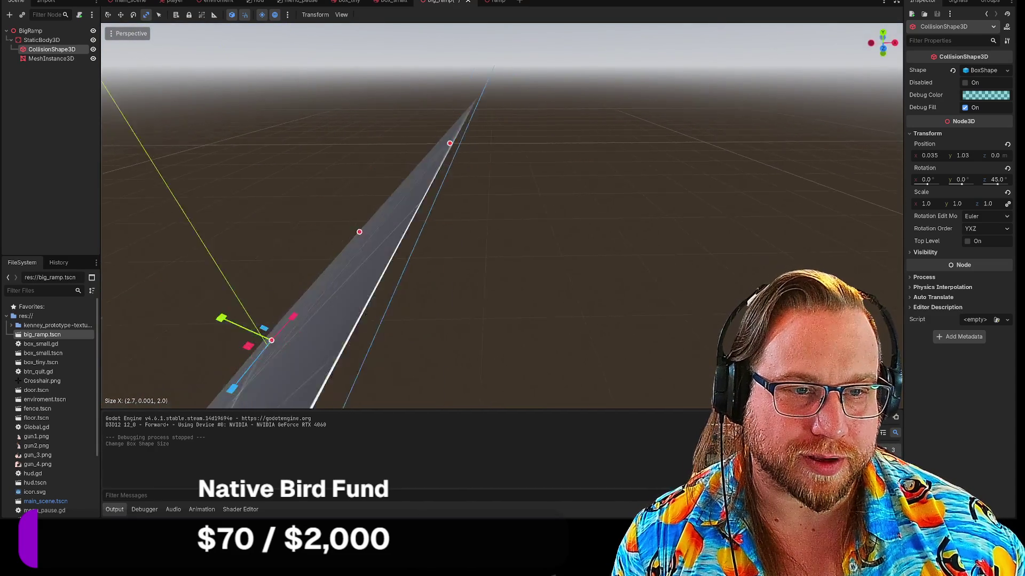
pyautogui.press('s')
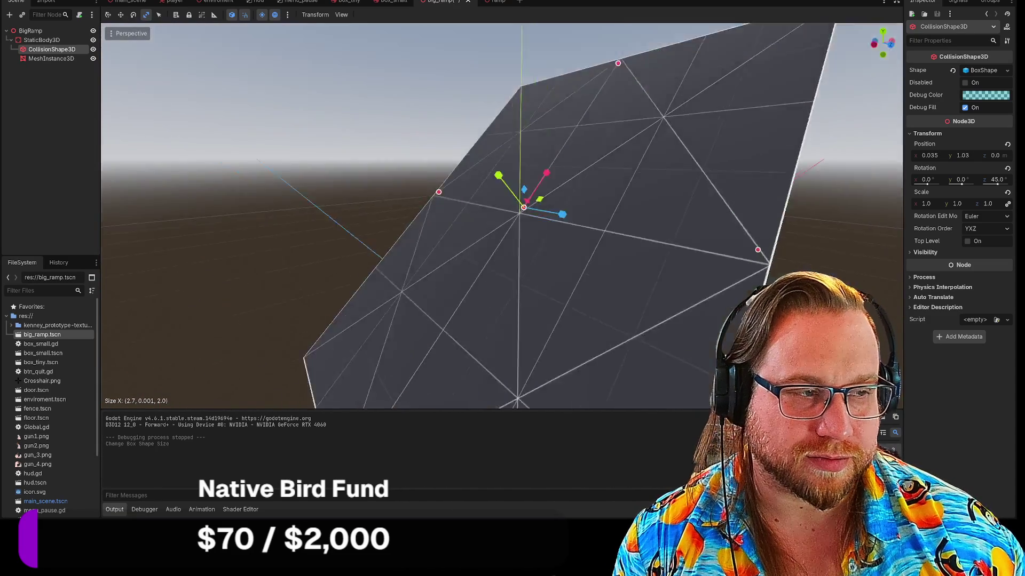
pyautogui.press('w')
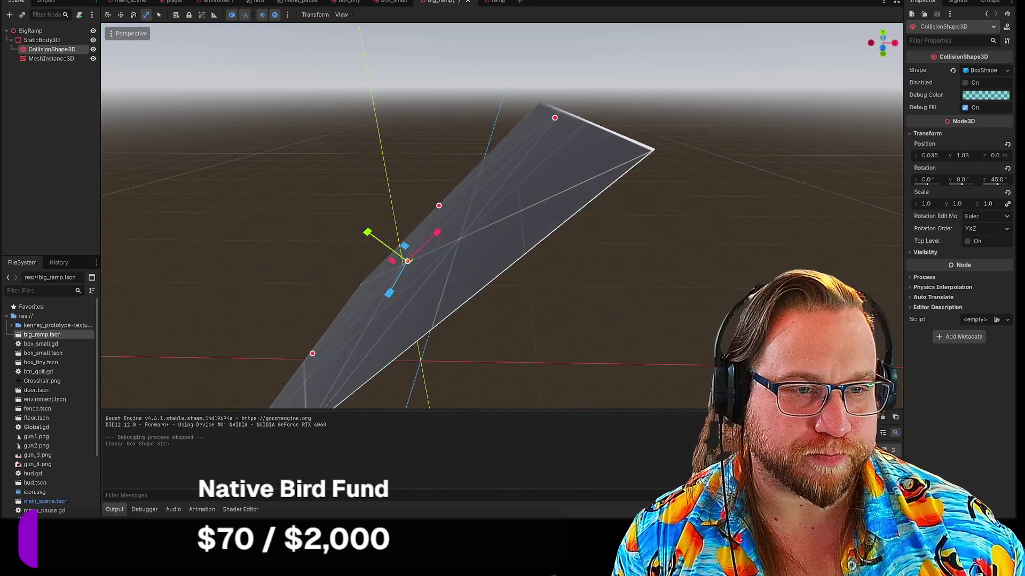
pyautogui.press('F5')
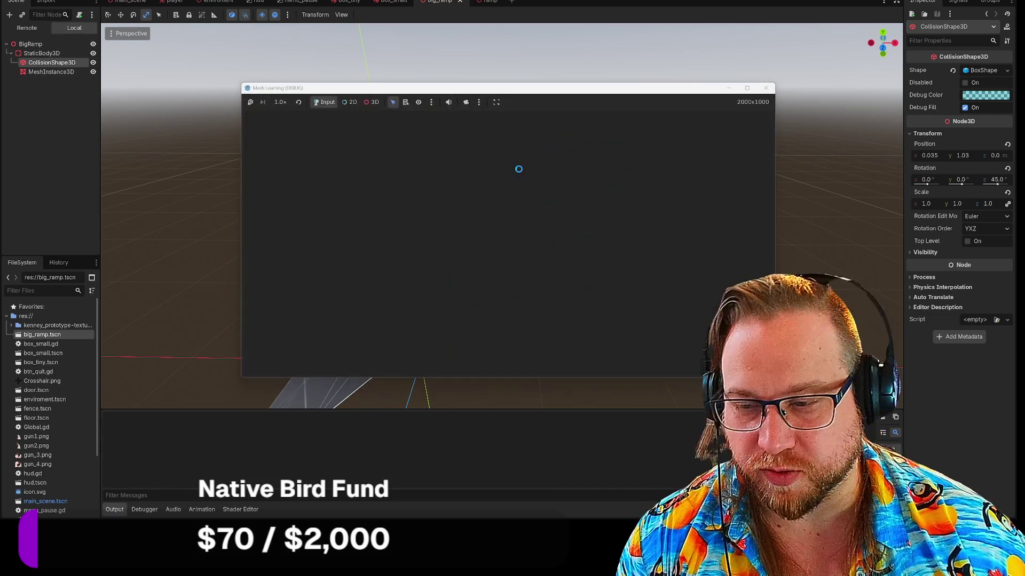
pyautogui.moveTo(508, 243)
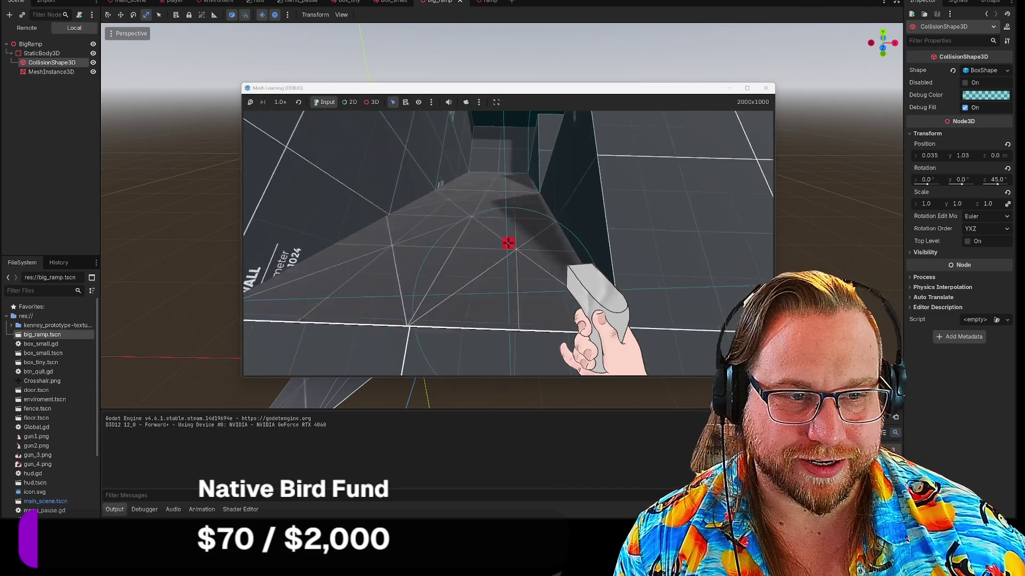
pyautogui.press('w')
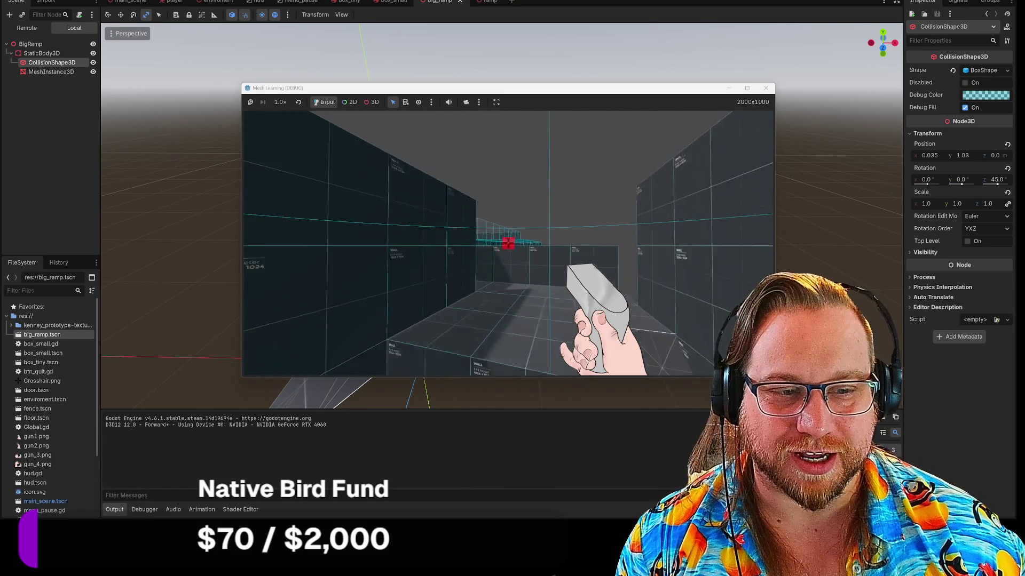
pyautogui.click(770, 93)
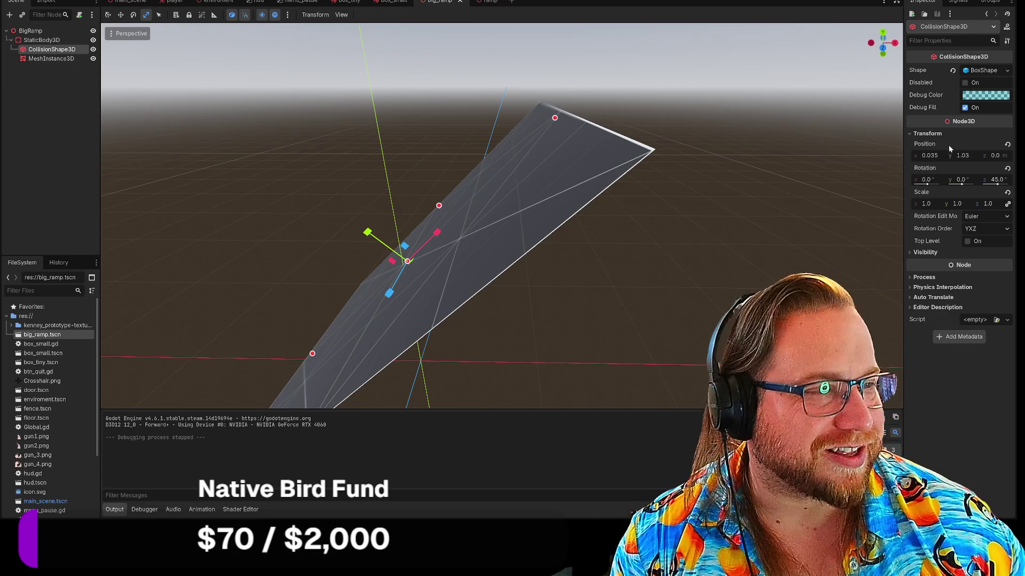
# Lower the ramp mesh's Y and Z scale to 1.02.
pyautogui.click(53, 58)
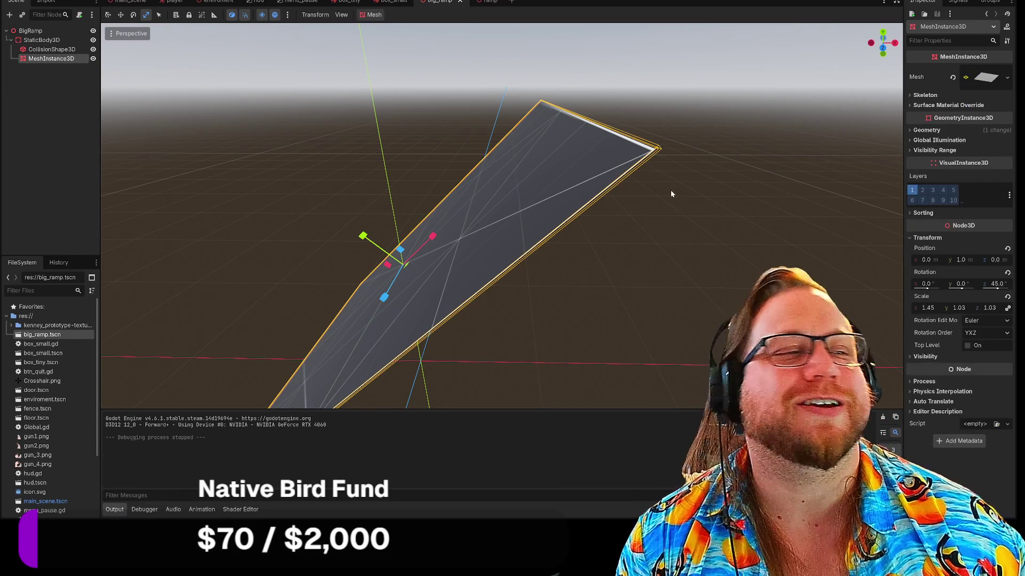
pyautogui.click(933, 308)
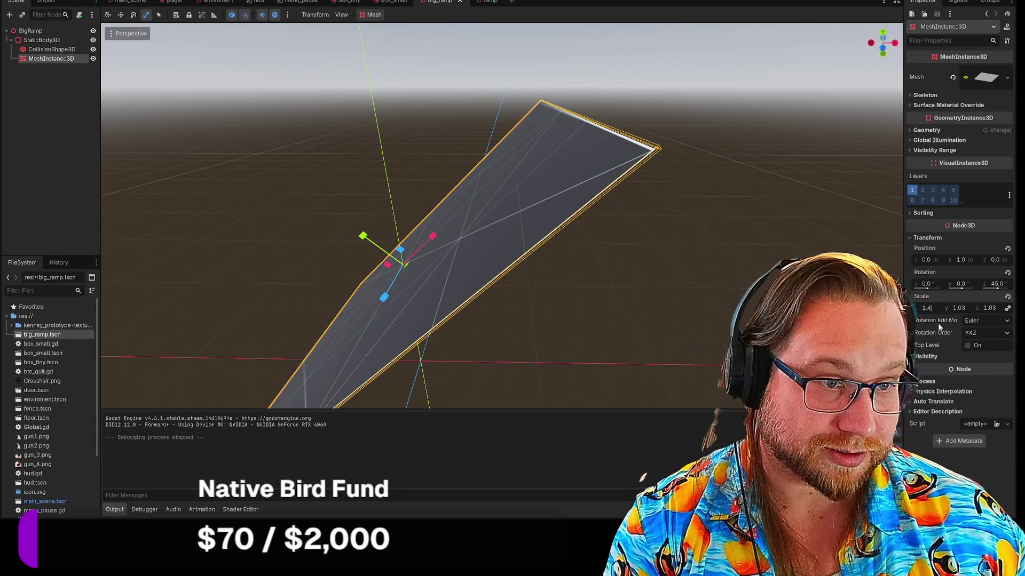
pyautogui.moveTo(929, 307); pyautogui.dragTo(924, 308)
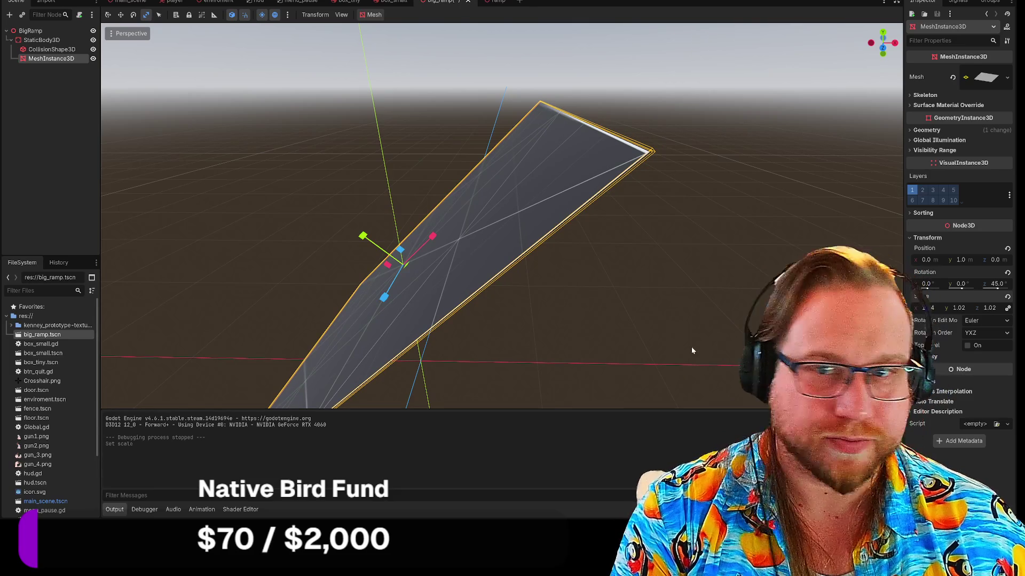
# Set the collision shape's X position to 0.038.
pyautogui.click(53, 49)
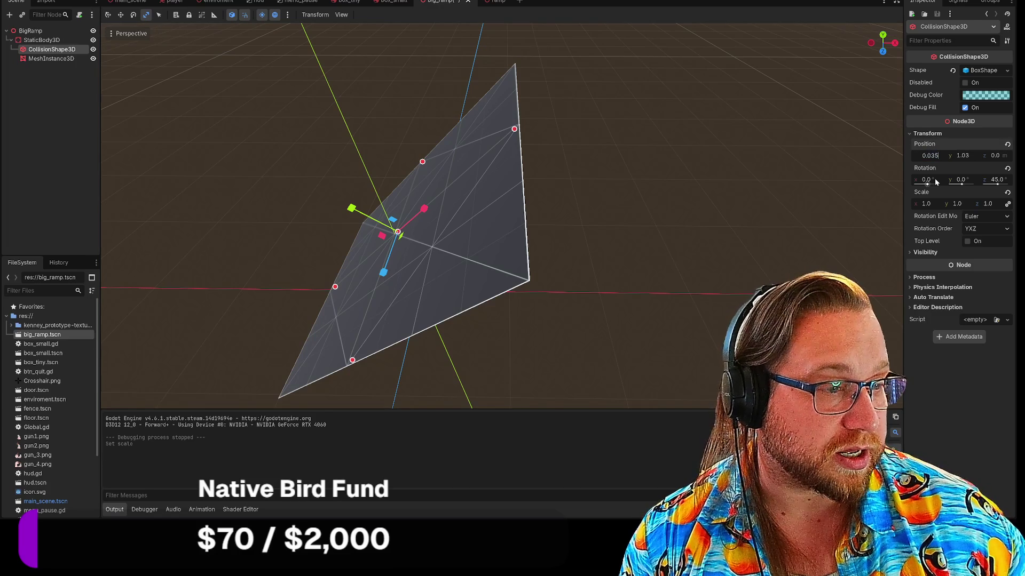
pyautogui.press('BackSpace')
pyautogui.write('8')
pyautogui.press('Return')
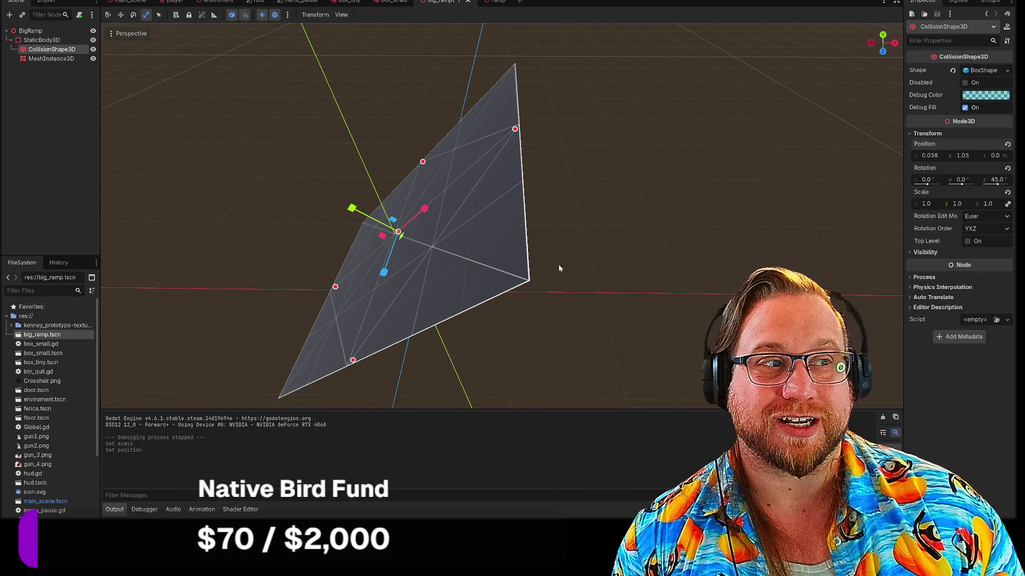
pyautogui.press('F5')
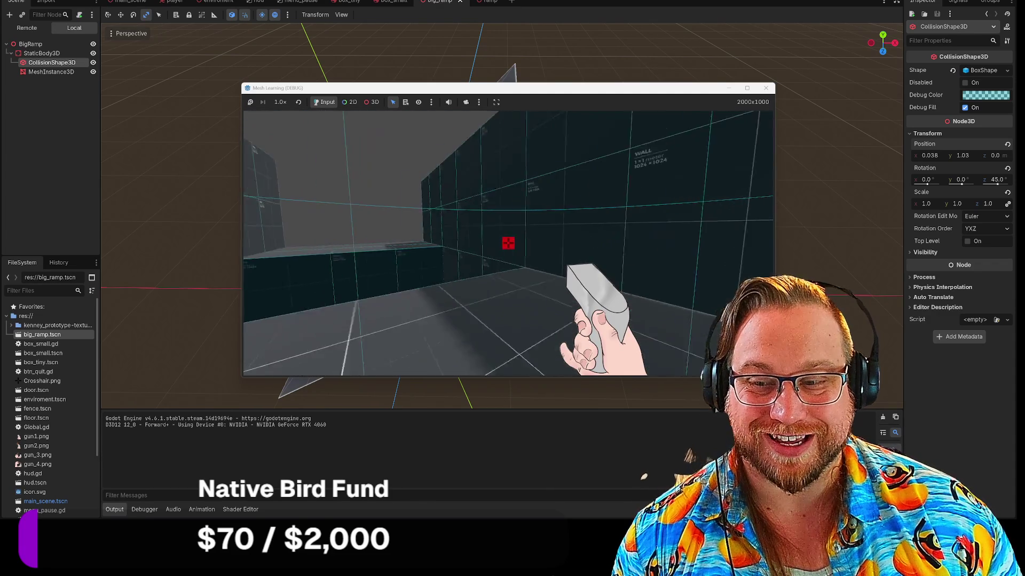
pyautogui.click(768, 87)
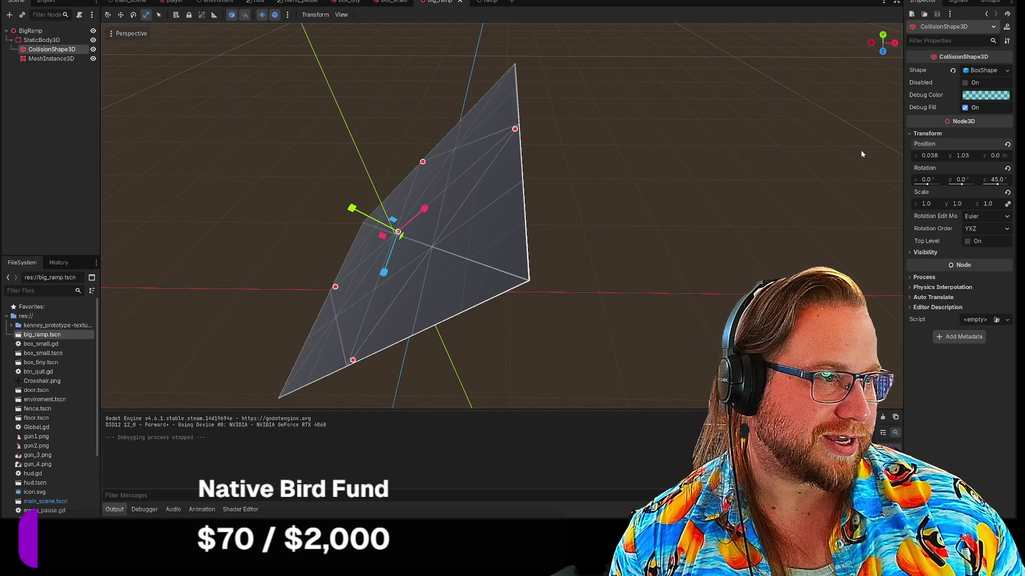
pyautogui.click(929, 155)
pyautogui.write('0.03')
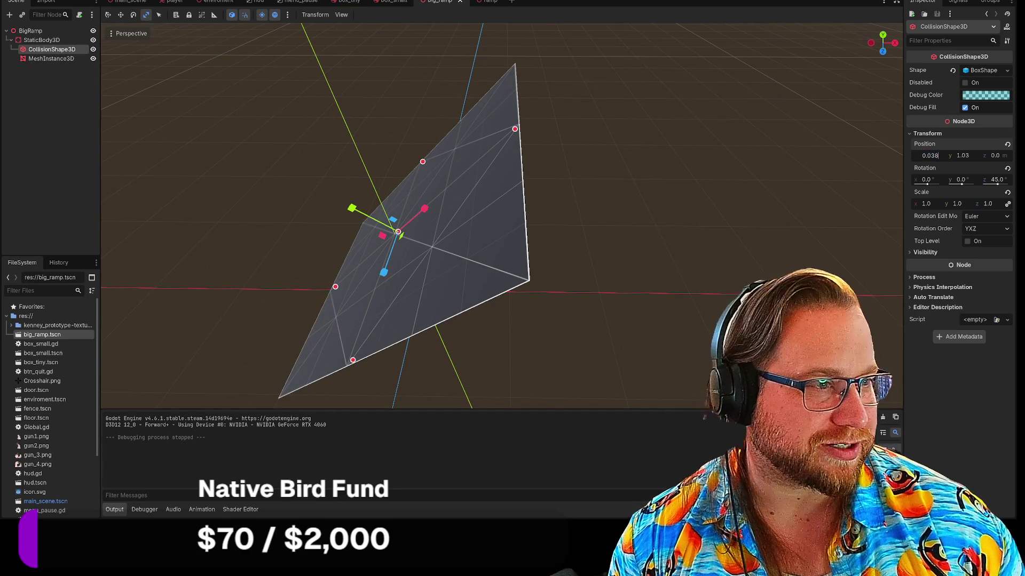
pyautogui.write('5')
pyautogui.press('Return')
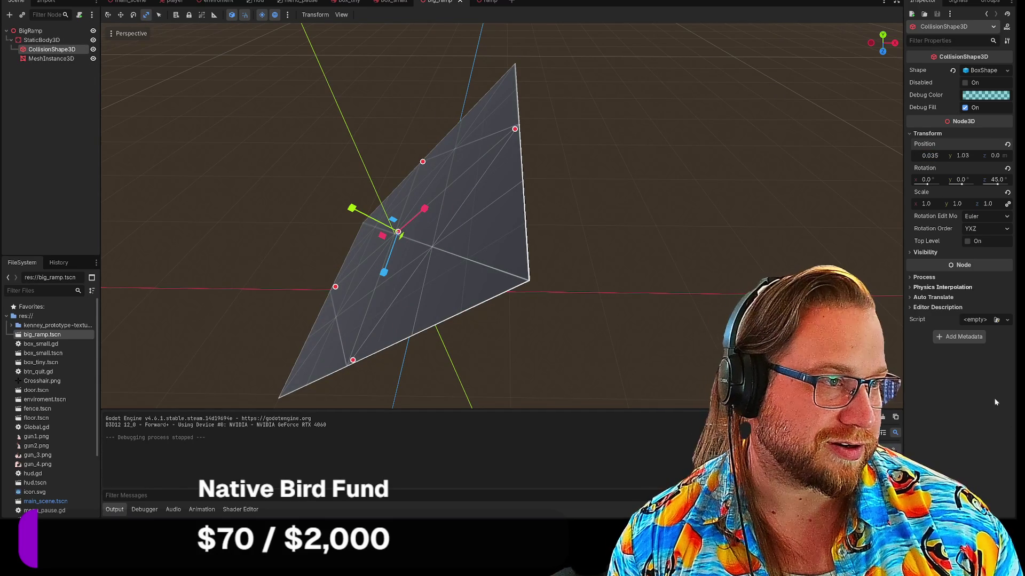
pyautogui.click(52, 58)
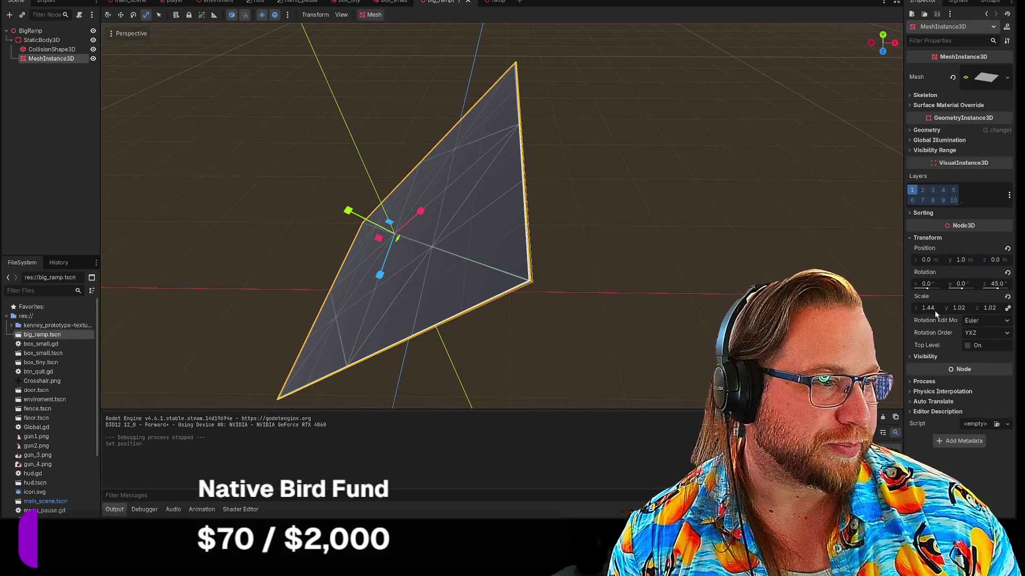
# Change the mesh X scale from 1.44 to 1.38, then run and stop a playtest.
pyautogui.press('BackSpace')
pyautogui.press('BackSpace')
pyautogui.press('BackSpace')
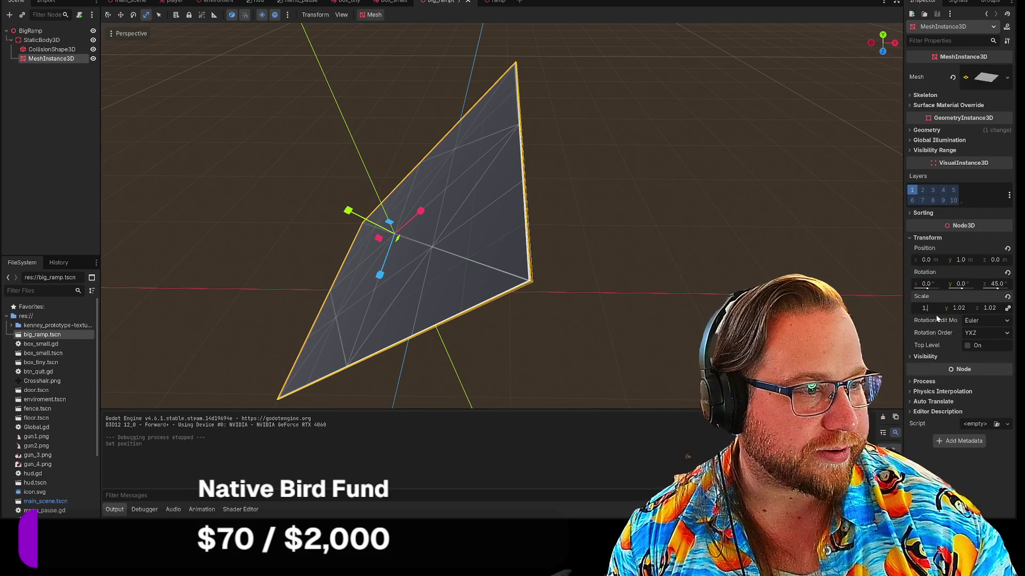
pyautogui.write('.38')
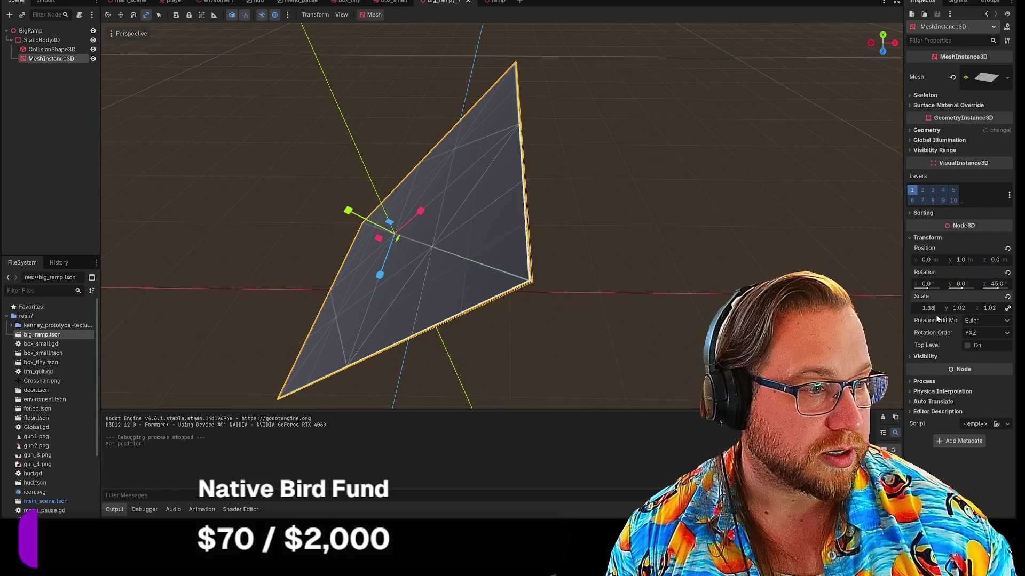
pyautogui.click(584, 245)
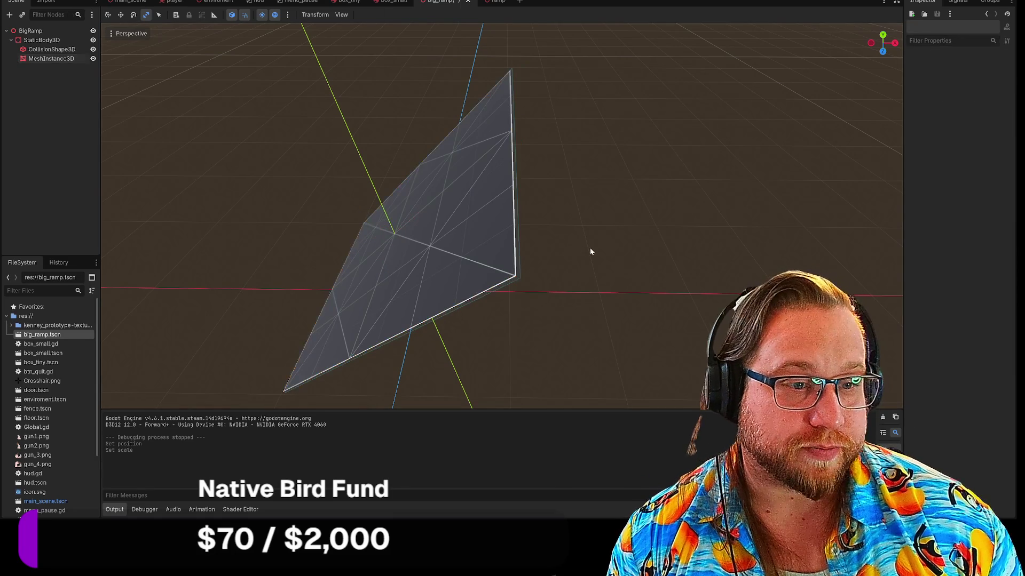
pyautogui.press('F5')
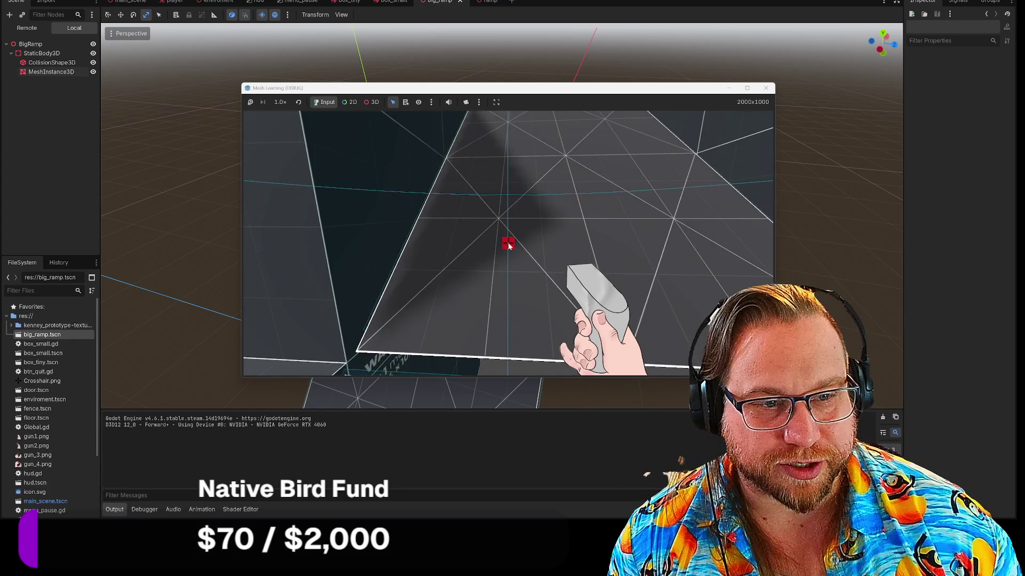
pyautogui.click(766, 87)
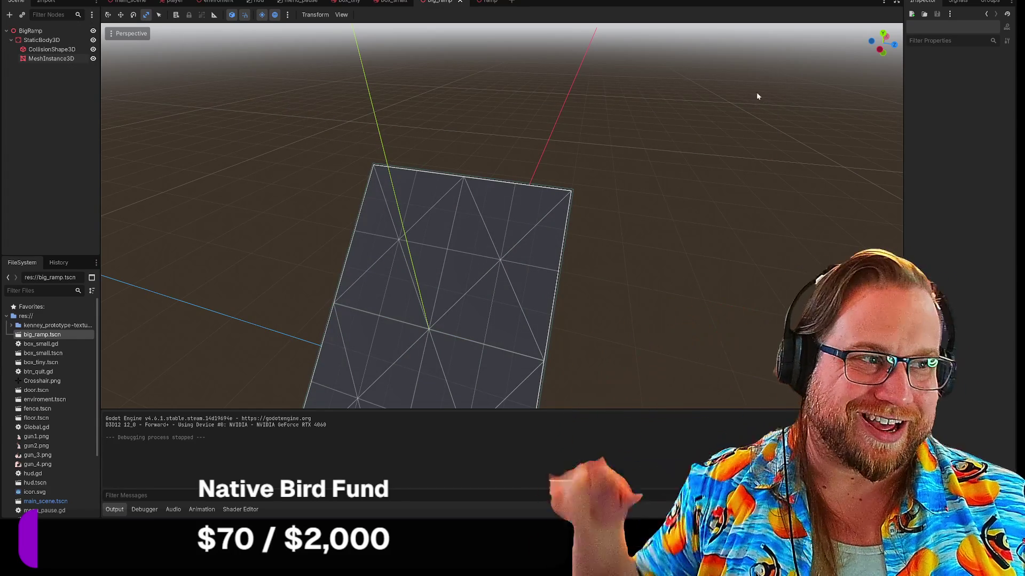
# Drop wall.tscn into the BigRamp scene and move it against the ramp's top edge.
pyautogui.click(51, 52)
pyautogui.moveTo(236, 146)
pyautogui.mouseDown()
pyautogui.moveTo(240, 125)
pyautogui.moveTo(213, 115)
pyautogui.moveTo(128, 33)
pyautogui.mouseUp()
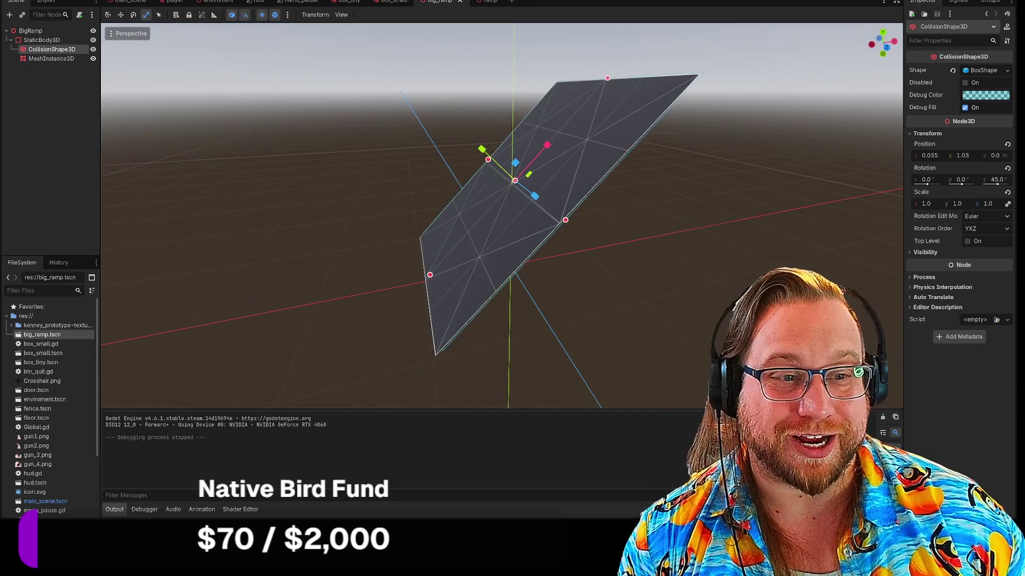
pyautogui.moveTo(576, 215); pyautogui.dragTo(560, 203)
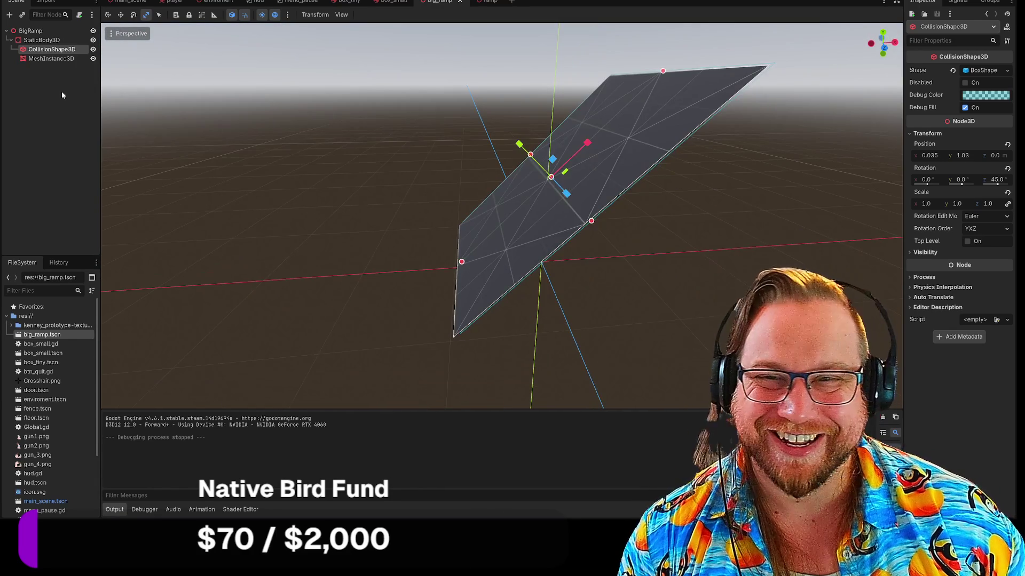
pyautogui.scroll(-3, 48, 462)
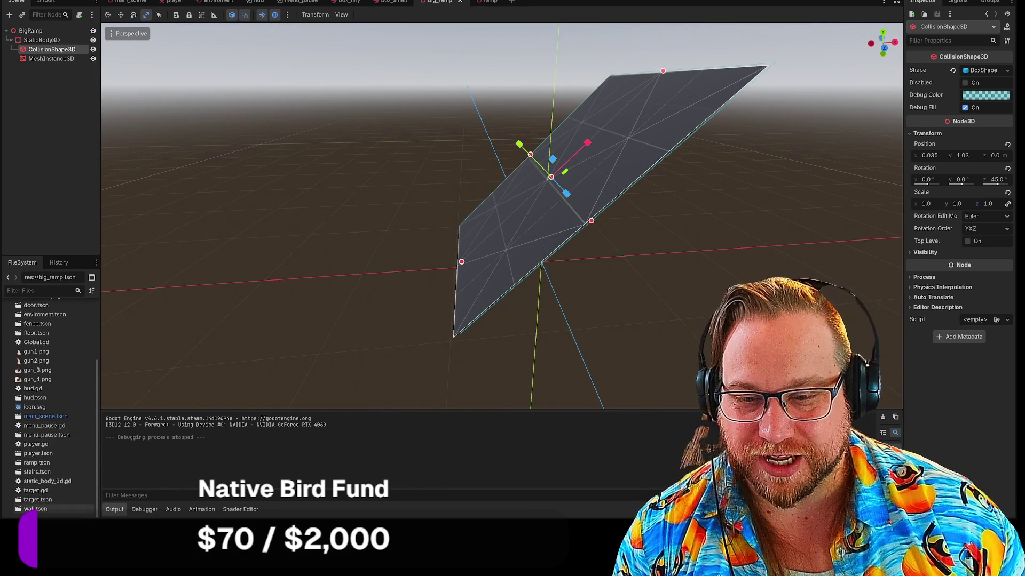
pyautogui.moveTo(334, 378)
pyautogui.mouseDown()
pyautogui.moveTo(499, 240)
pyautogui.moveTo(465, 240)
pyautogui.moveTo(482, 230)
pyautogui.mouseUp()
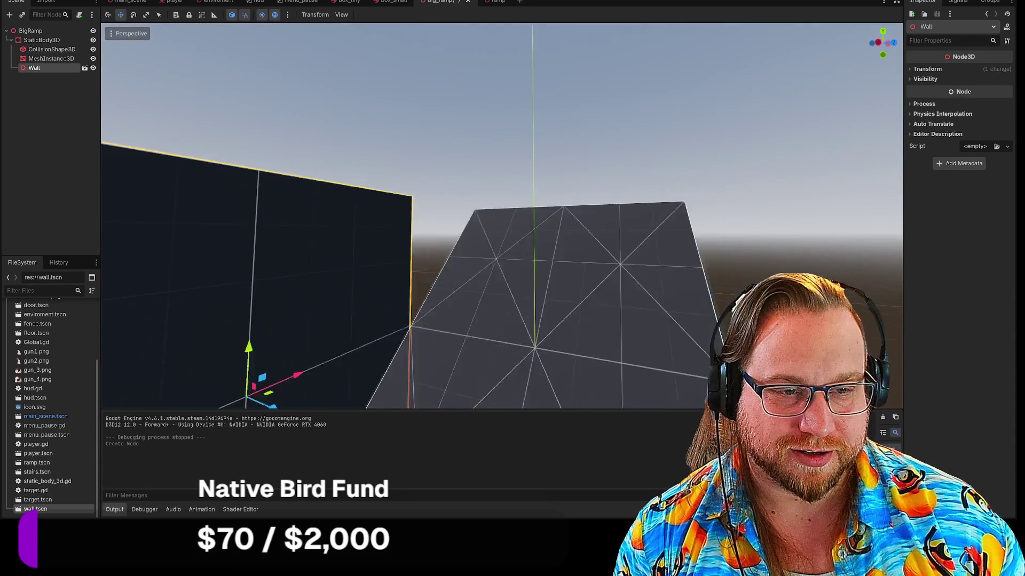
pyautogui.press('f')
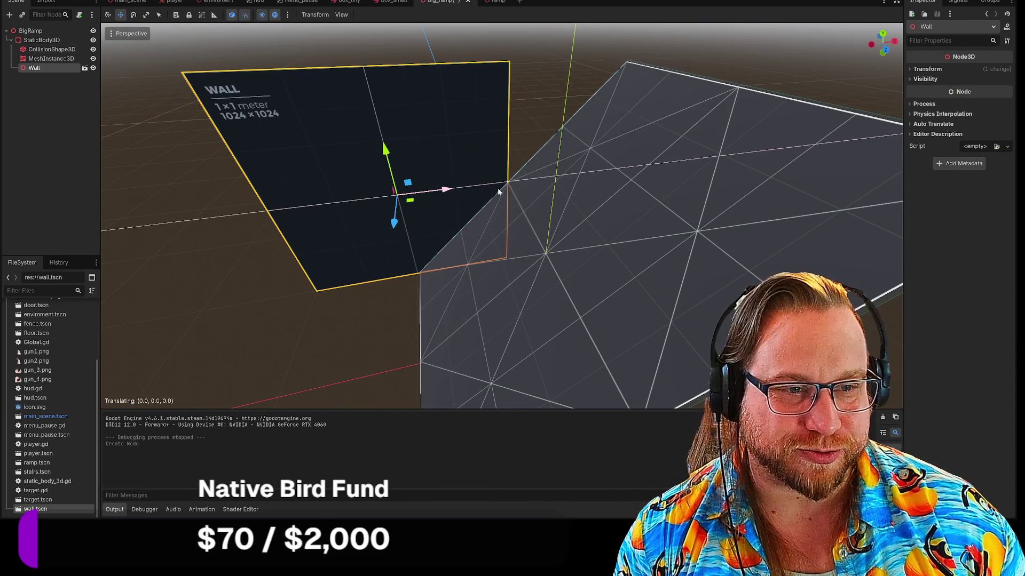
pyautogui.moveTo(483, 191); pyautogui.dragTo(536, 196)
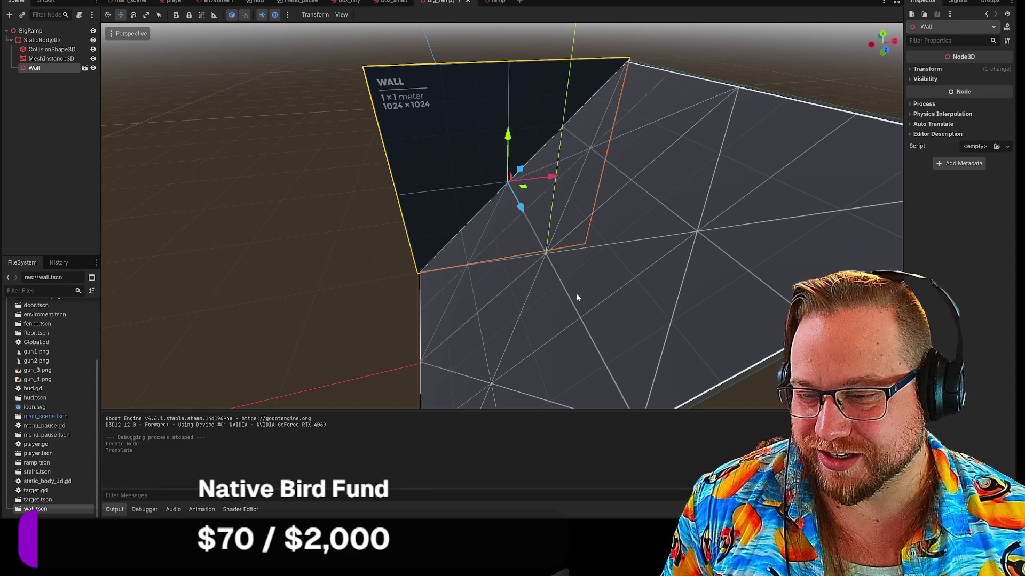
pyautogui.scroll(-3, 300, 222)
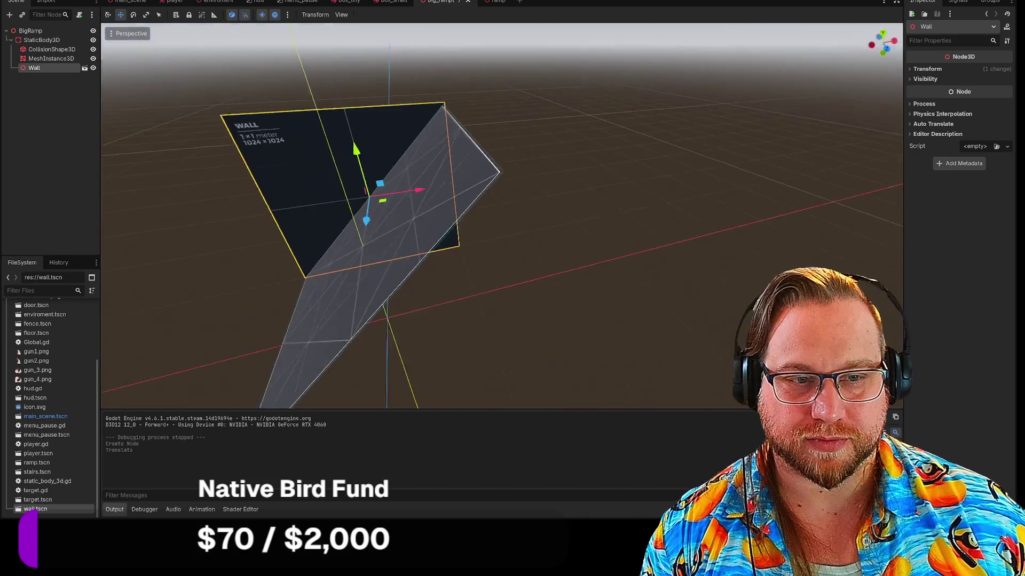
pyautogui.moveTo(501, 213)
pyautogui.mouseDown()
pyautogui.moveTo(464, 225)
pyautogui.moveTo(470, 203)
pyautogui.moveTo(486, 214)
pyautogui.moveTo(491, 229)
pyautogui.moveTo(469, 208)
pyautogui.moveTo(486, 250)
pyautogui.mouseUp()
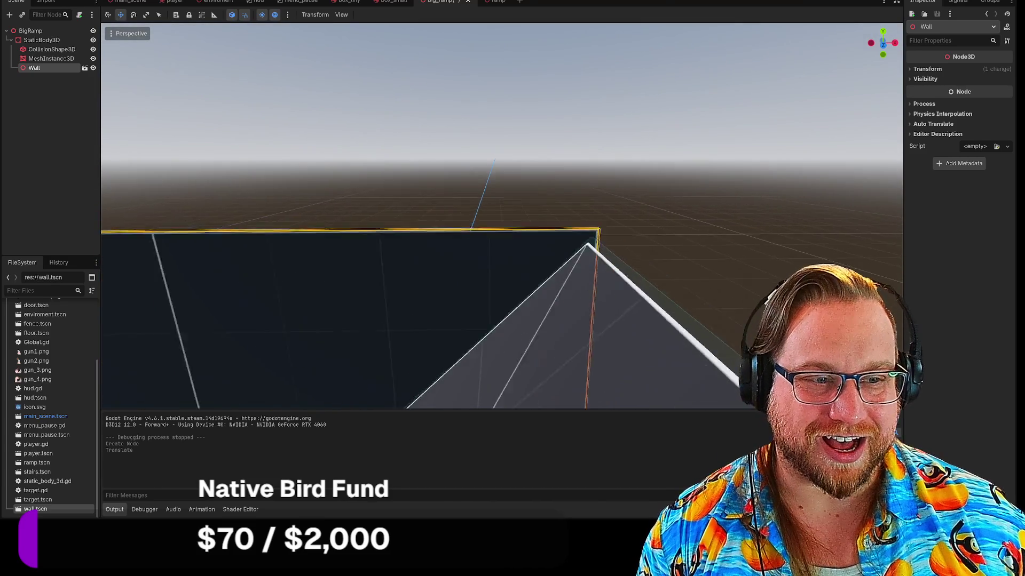
pyautogui.scroll(-3, 501, 216)
pyautogui.moveTo(501, 216); pyautogui.dragTo(527, 228)
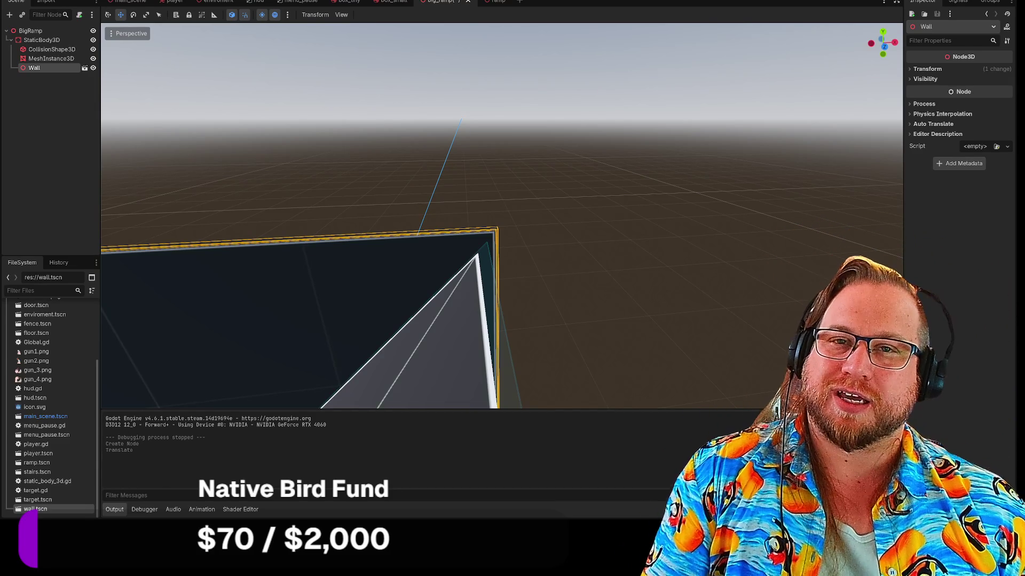
pyautogui.click(52, 128)
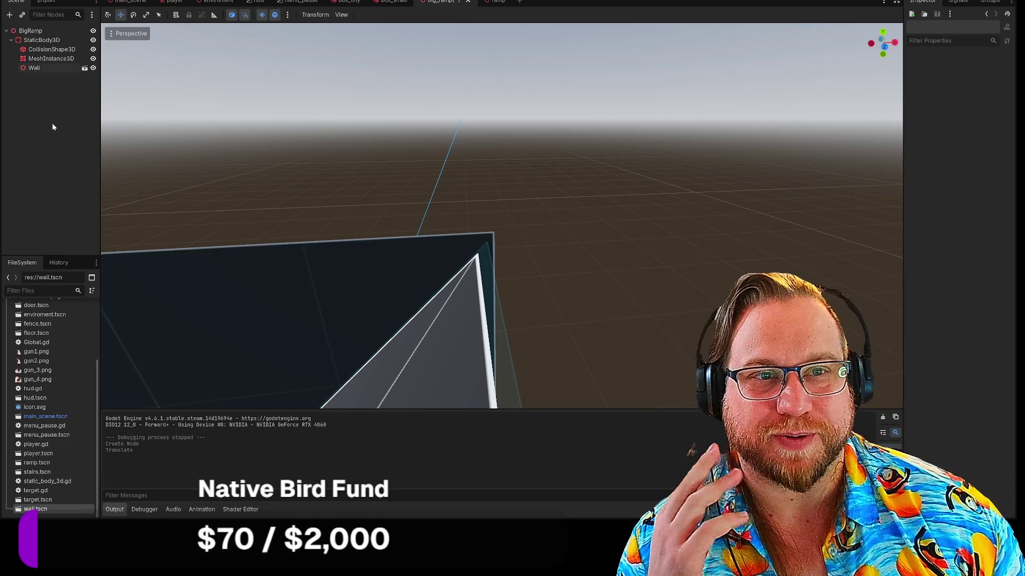
# Save big_ramp.tscn from the scene tab's context menu.
pyautogui.rightClick(449, 2)
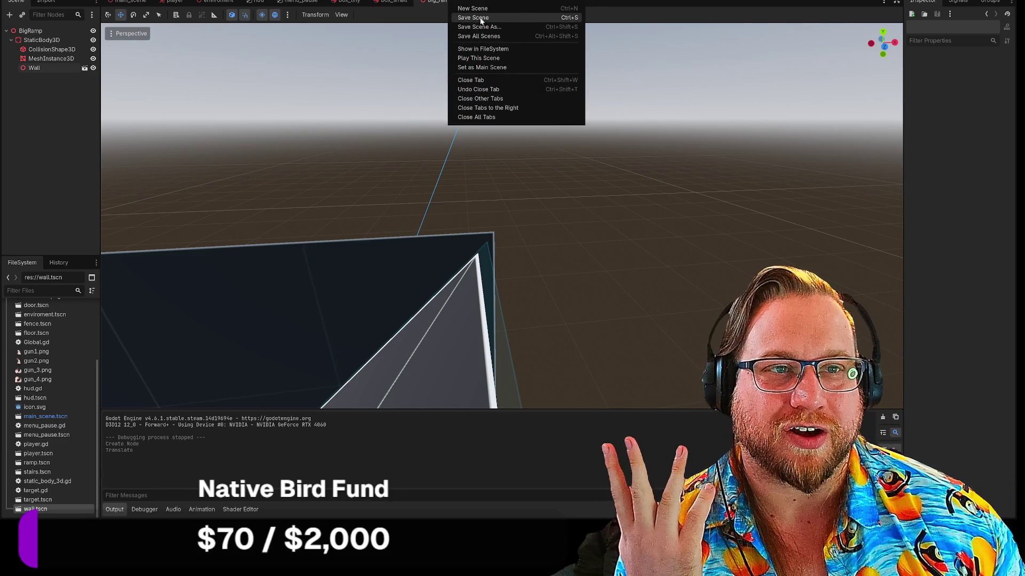
pyautogui.click(512, 20)
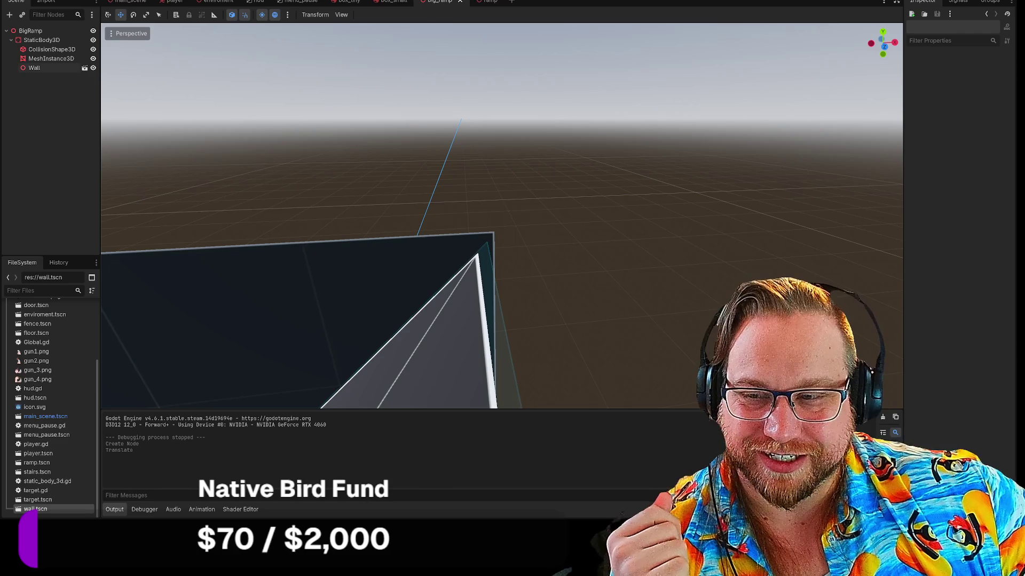
pyautogui.moveTo(601, 248)
pyautogui.mouseDown()
pyautogui.moveTo(601, 213)
pyautogui.moveTo(587, 267)
pyautogui.moveTo(593, 235)
pyautogui.moveTo(640, 229)
pyautogui.moveTo(597, 224)
pyautogui.moveTo(565, 245)
pyautogui.moveTo(602, 208)
pyautogui.mouseUp()
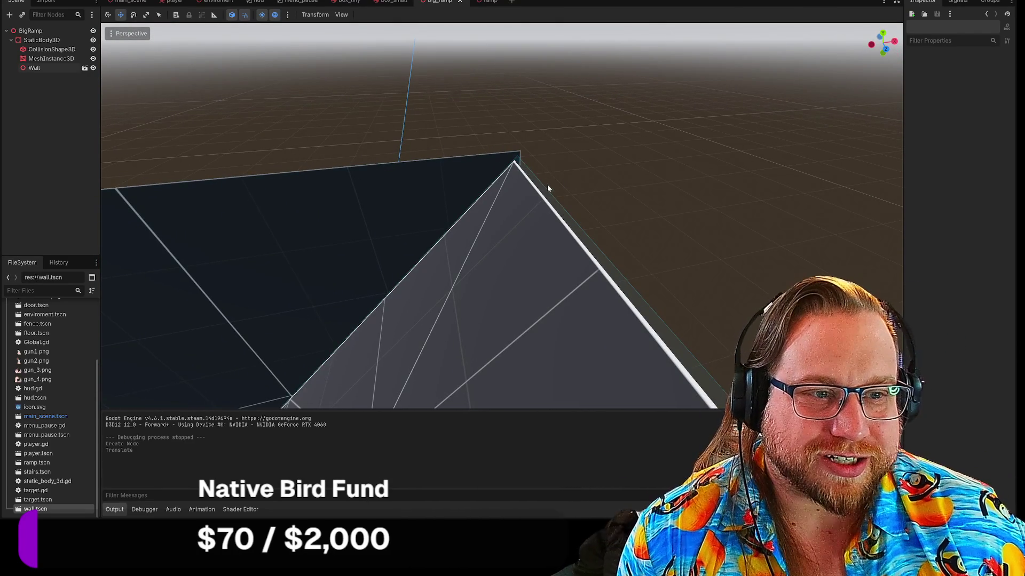
pyautogui.click(54, 68)
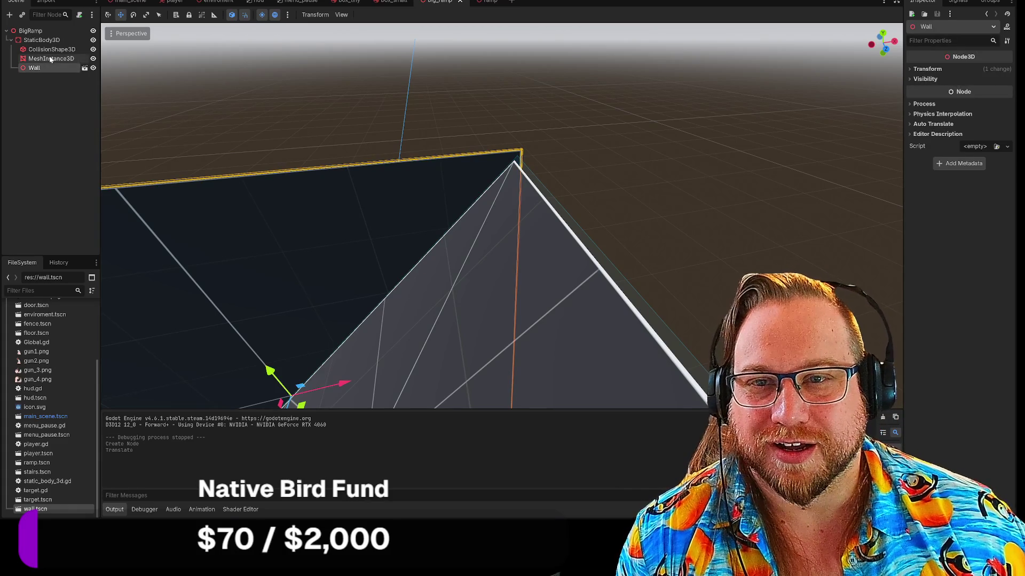
pyautogui.click(50, 59)
pyautogui.click(52, 49)
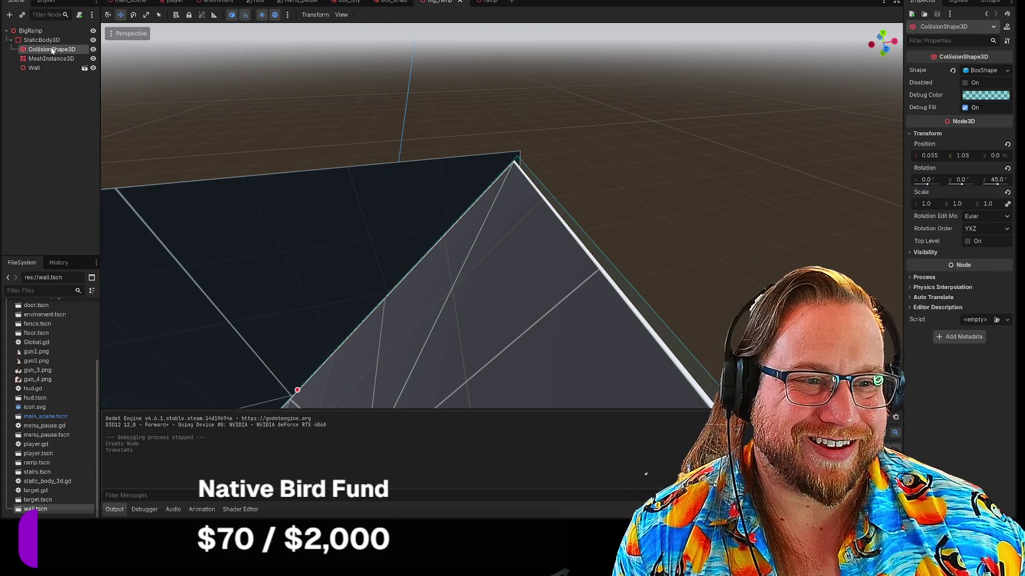
pyautogui.moveTo(929, 155)
pyautogui.mouseDown()
pyautogui.moveTo(955, 155)
pyautogui.moveTo(926, 156)
pyautogui.mouseUp()
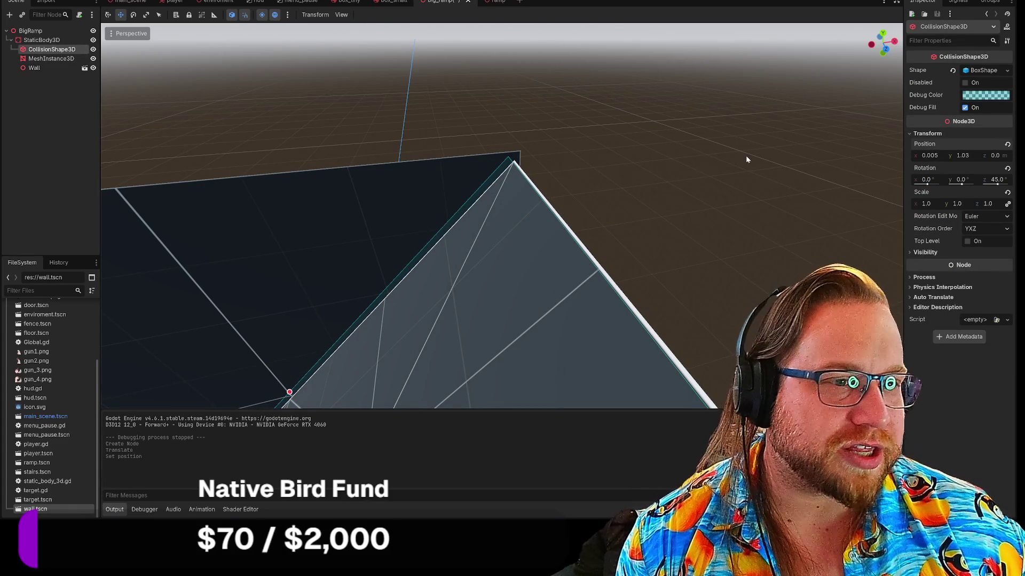
pyautogui.hotkey('ctrl', 'z')
pyautogui.click(928, 155)
pyautogui.write('0')
pyautogui.press('Return')
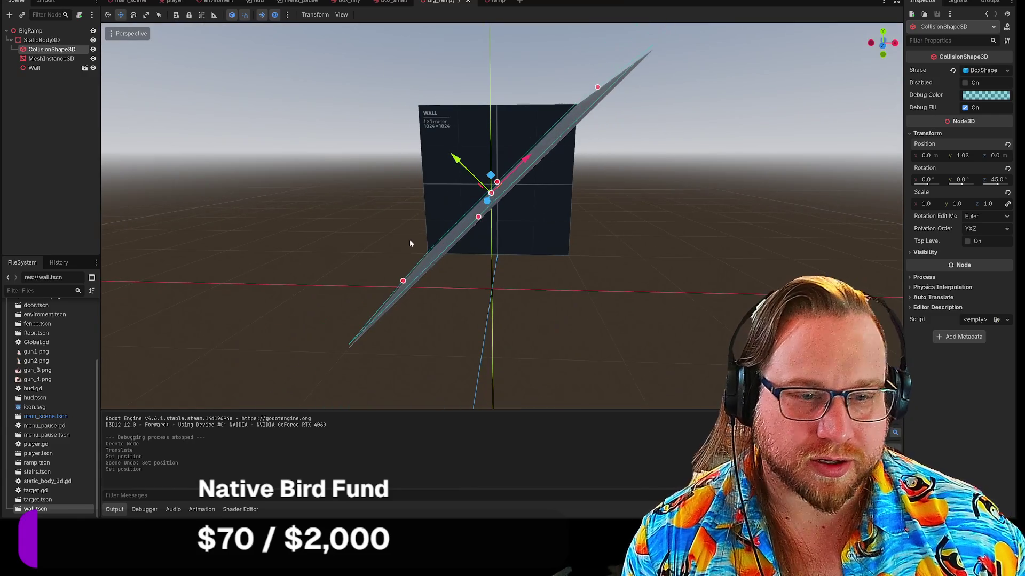
pyautogui.hotkey('ctrl', 'z')
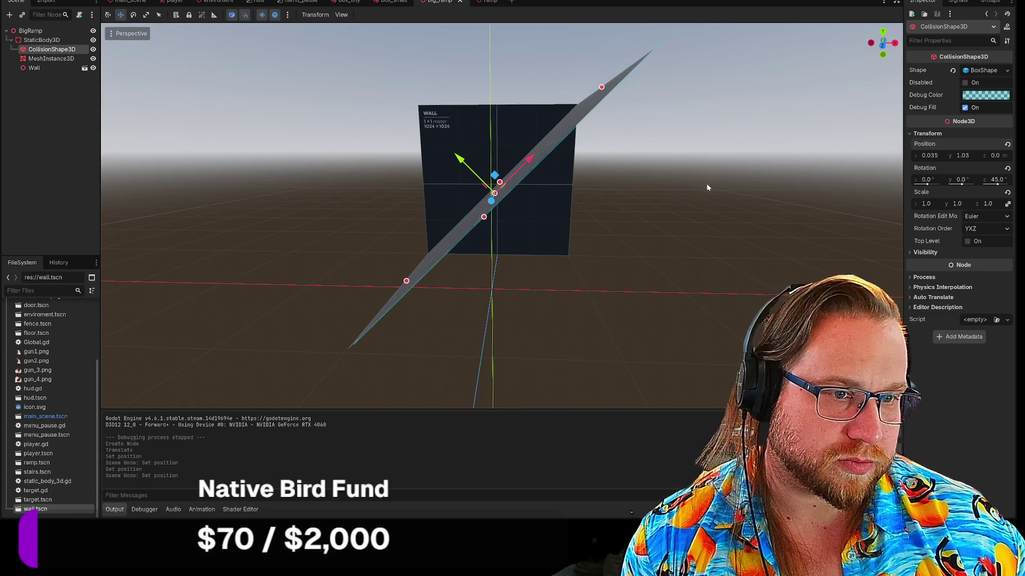
pyautogui.hotkey('ctrl', 'z')
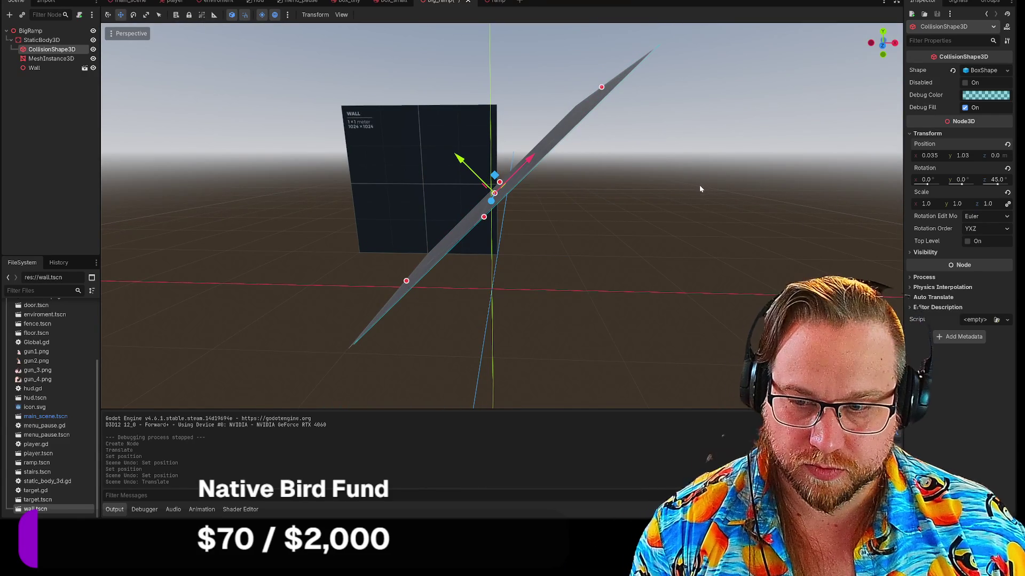
pyautogui.hotkey('ctrl', 'shift', 'z')
pyautogui.moveTo(590, 363); pyautogui.dragTo(696, 184)
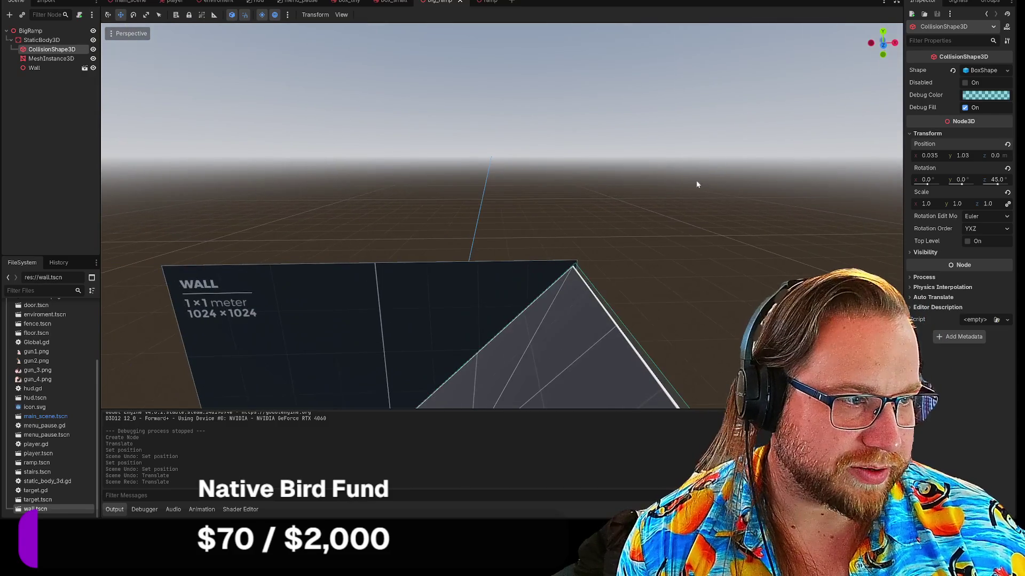
pyautogui.moveTo(616, 233)
pyautogui.mouseDown()
pyautogui.moveTo(625, 224)
pyautogui.moveTo(633, 237)
pyautogui.moveTo(616, 233)
pyautogui.mouseUp()
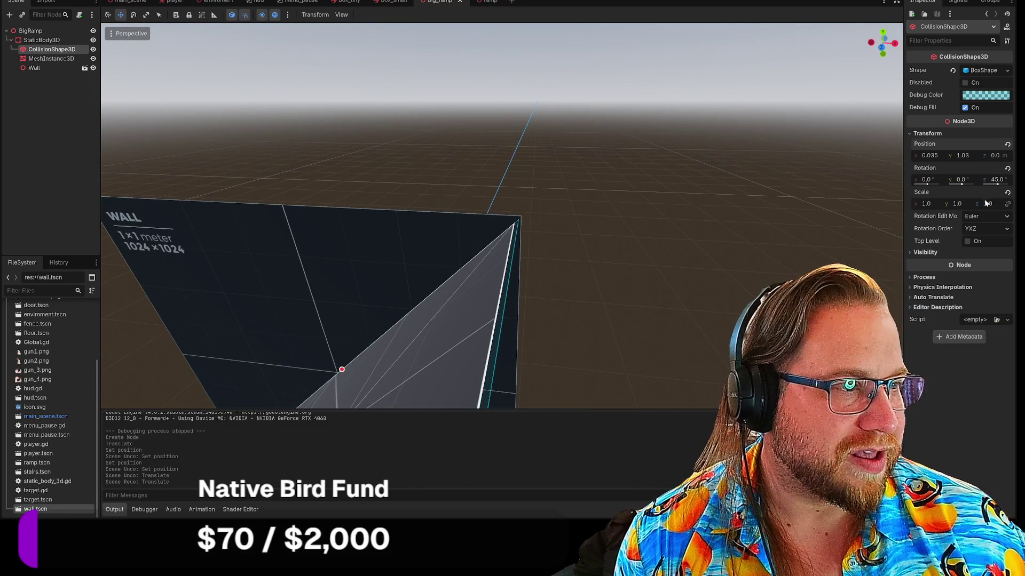
pyautogui.moveTo(480, 299)
pyautogui.mouseDown()
pyautogui.moveTo(470, 288)
pyautogui.moveTo(488, 288)
pyautogui.moveTo(480, 301)
pyautogui.moveTo(460, 277)
pyautogui.mouseUp()
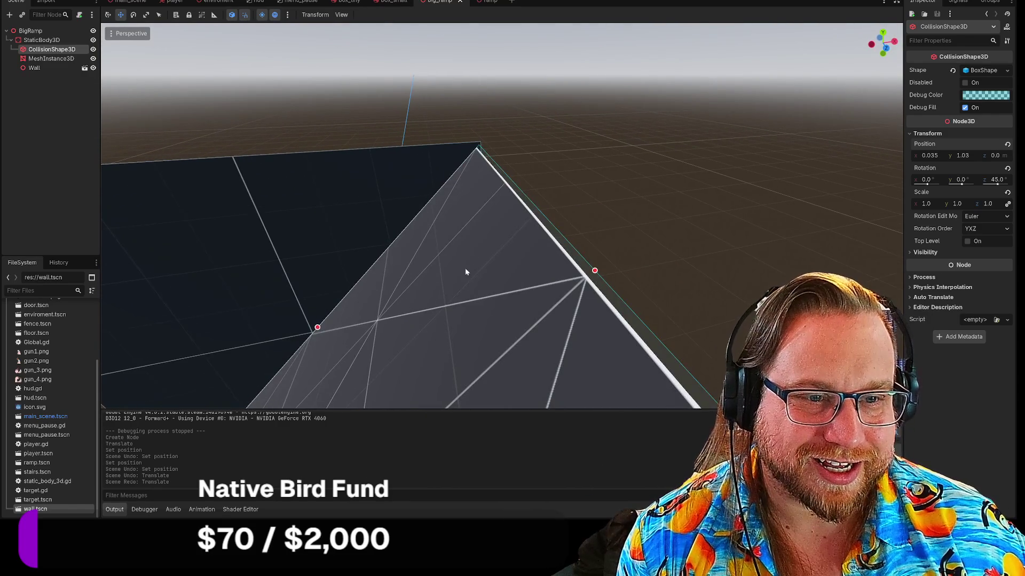
pyautogui.click(51, 59)
pyautogui.moveTo(577, 168)
pyautogui.mouseDown()
pyautogui.moveTo(620, 168)
pyautogui.moveTo(608, 182)
pyautogui.mouseUp()
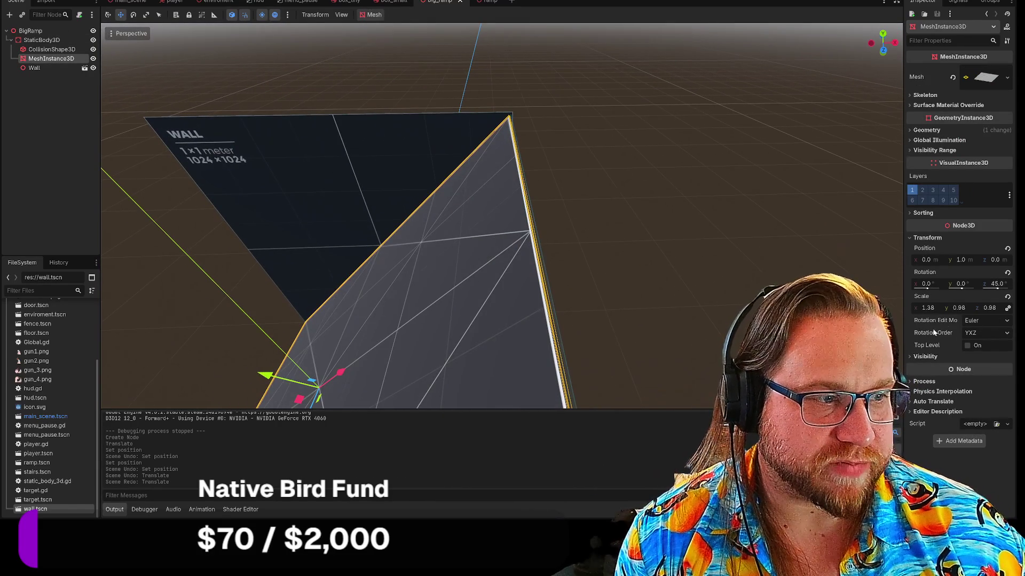
# Set the ramp mesh's Y and Z scale to 1.0, with X scale near 1.4.
pyautogui.moveTo(928, 308); pyautogui.dragTo(933, 308)
pyautogui.moveTo(502, 213)
pyautogui.mouseDown()
pyautogui.moveTo(512, 181)
pyautogui.moveTo(807, 265)
pyautogui.moveTo(725, 258)
pyautogui.mouseUp()
pyautogui.click(959, 308)
pyautogui.write('1')
pyautogui.press('Return')
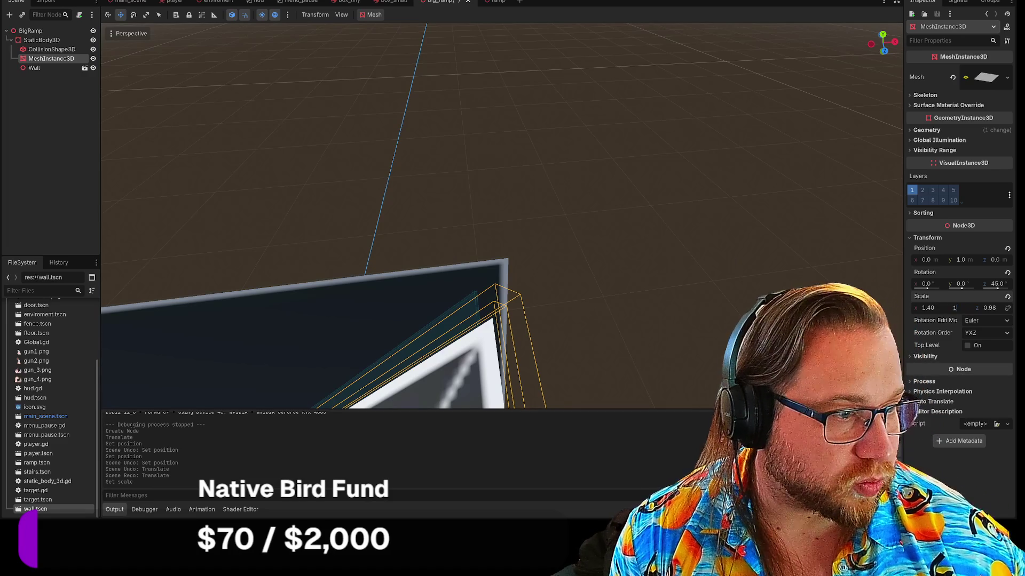
pyautogui.click(959, 355)
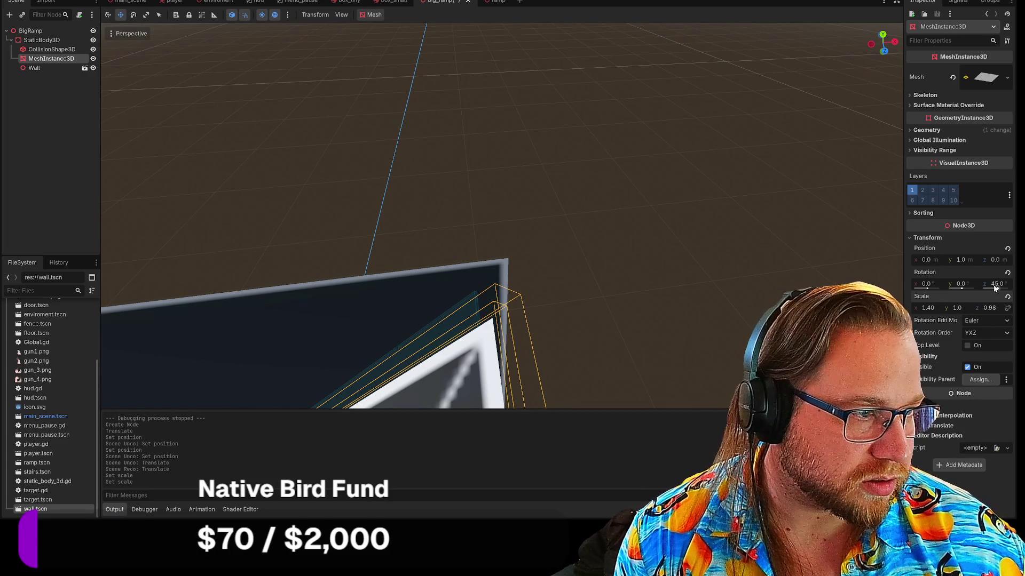
pyautogui.click(989, 308)
pyautogui.write('1')
pyautogui.press('Return')
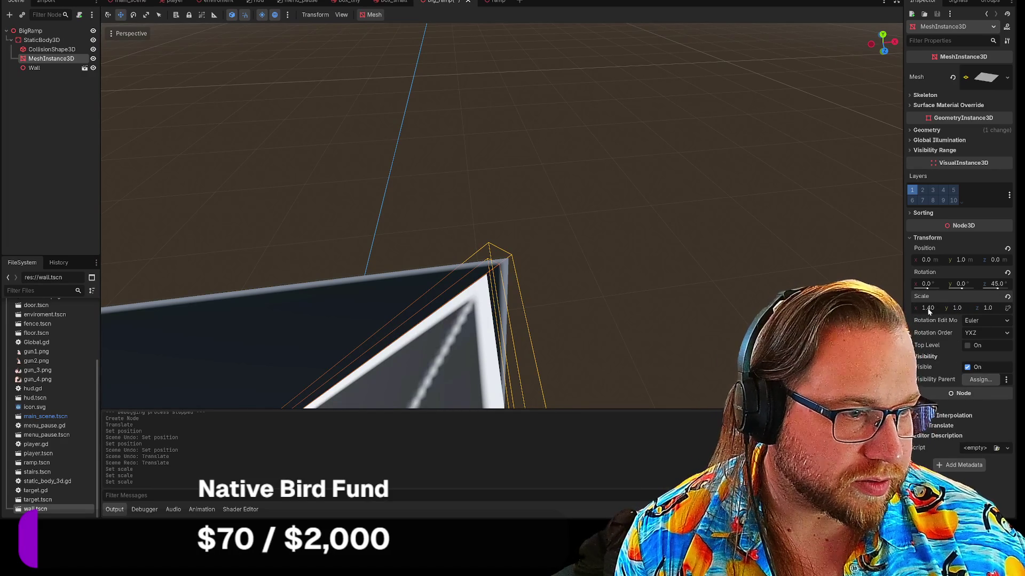
# Fine-tune the mesh's X scale, settling on 1.41.
pyautogui.moveTo(927, 312); pyautogui.dragTo(929, 312)
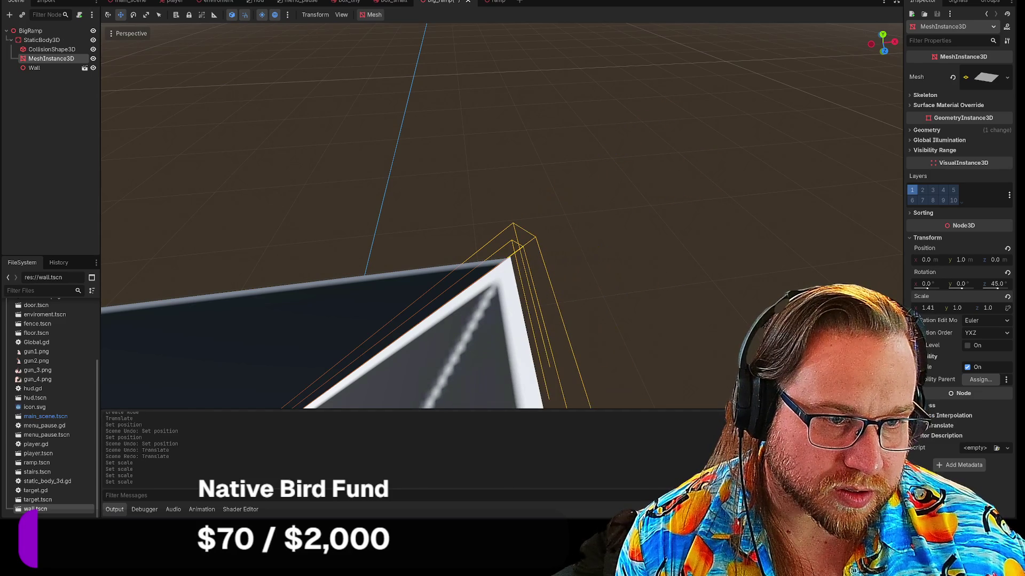
pyautogui.press('f')
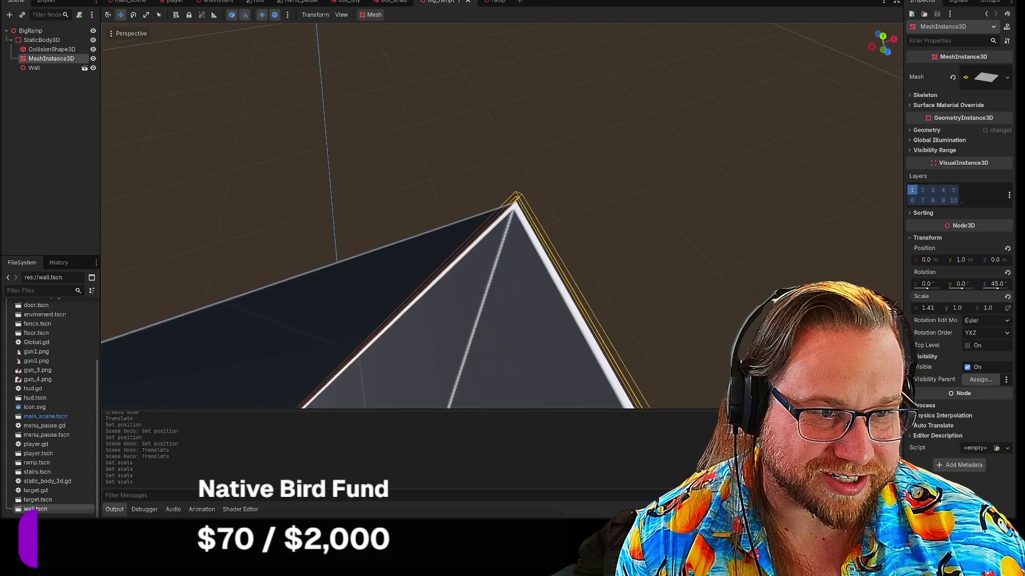
pyautogui.write('1.4')
pyautogui.press('Return')
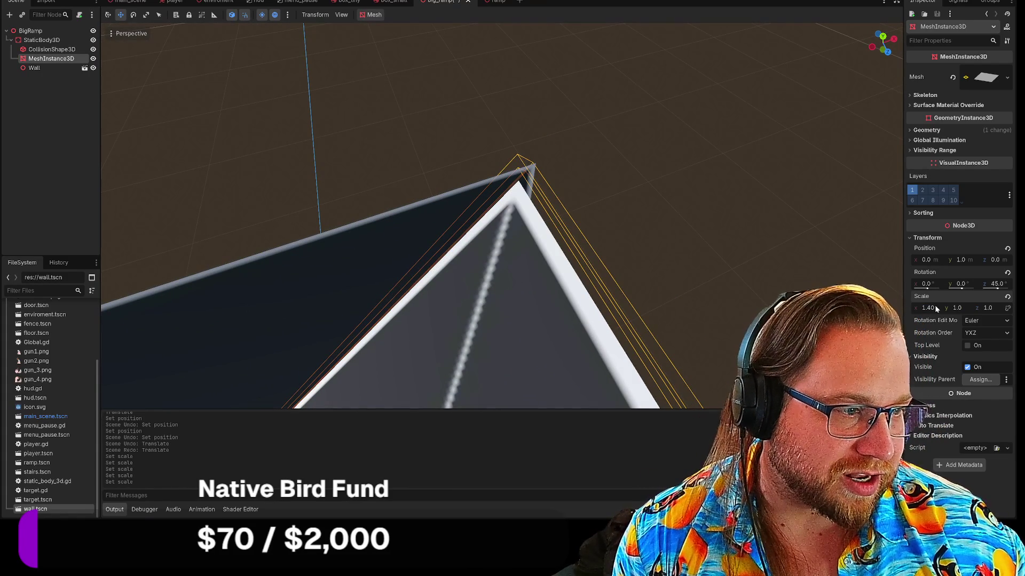
pyautogui.moveTo(935, 307); pyautogui.dragTo(955, 308)
pyautogui.write('0.4')
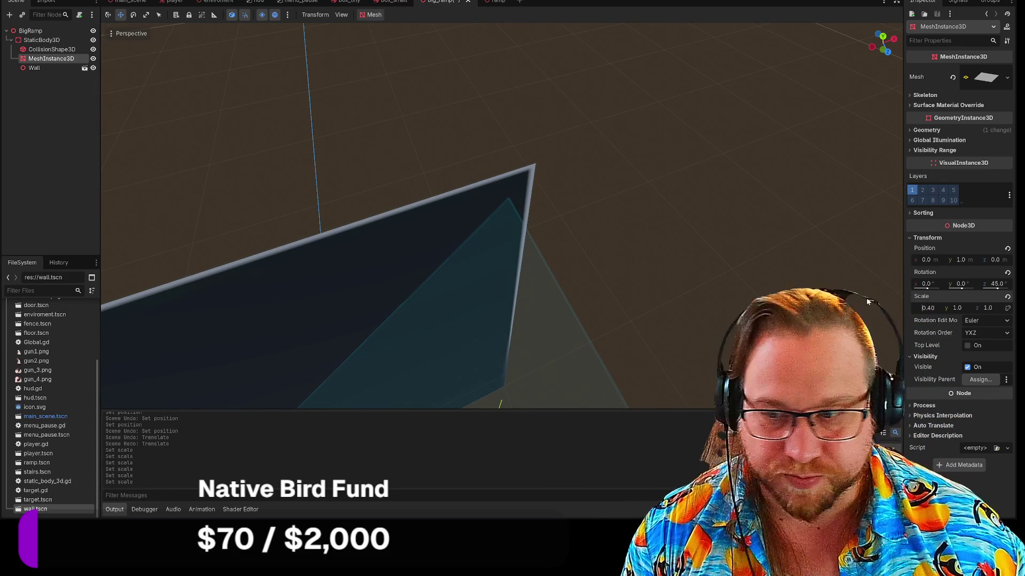
pyautogui.write('5')
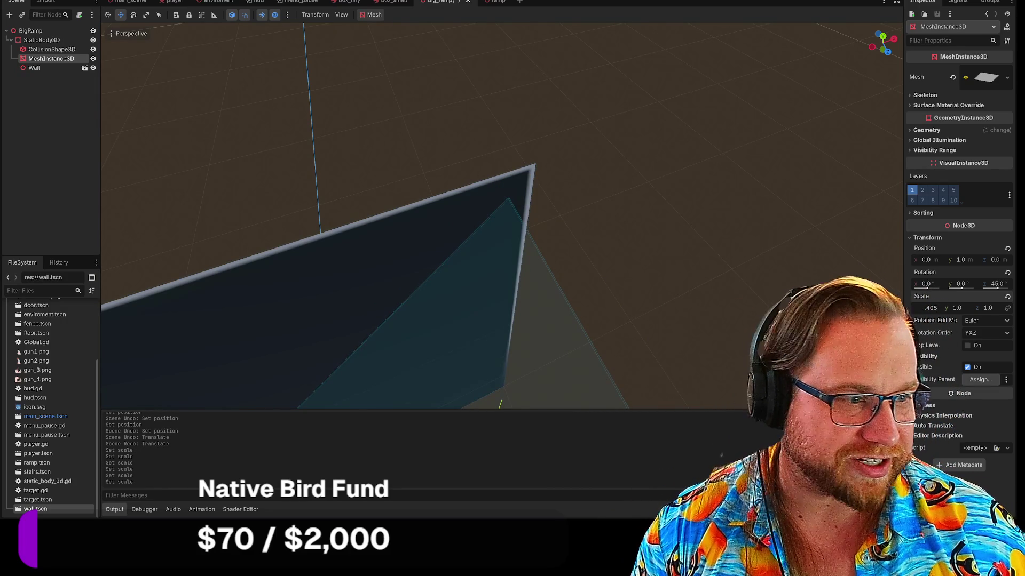
pyautogui.press('Return')
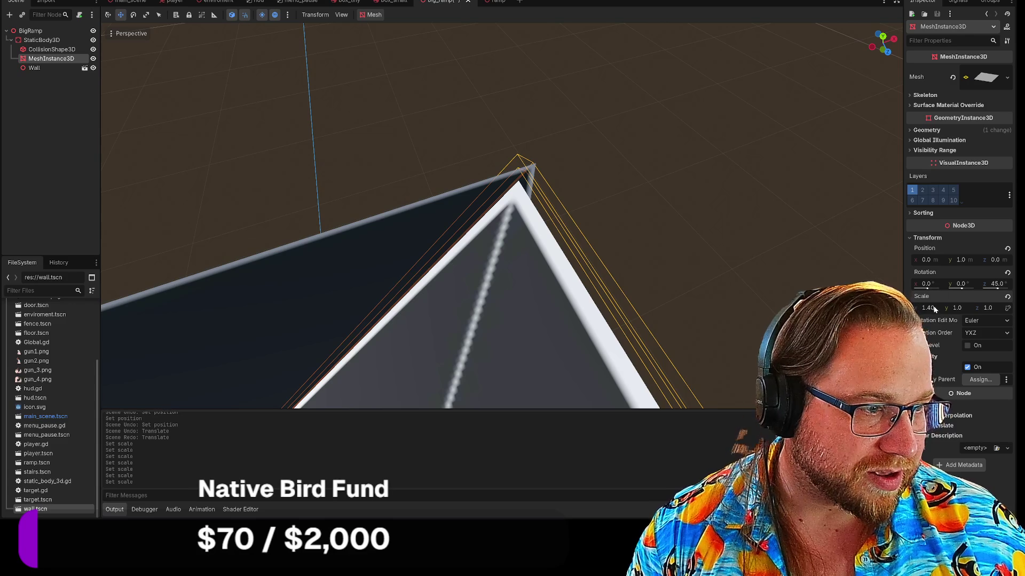
pyautogui.write('1.41')
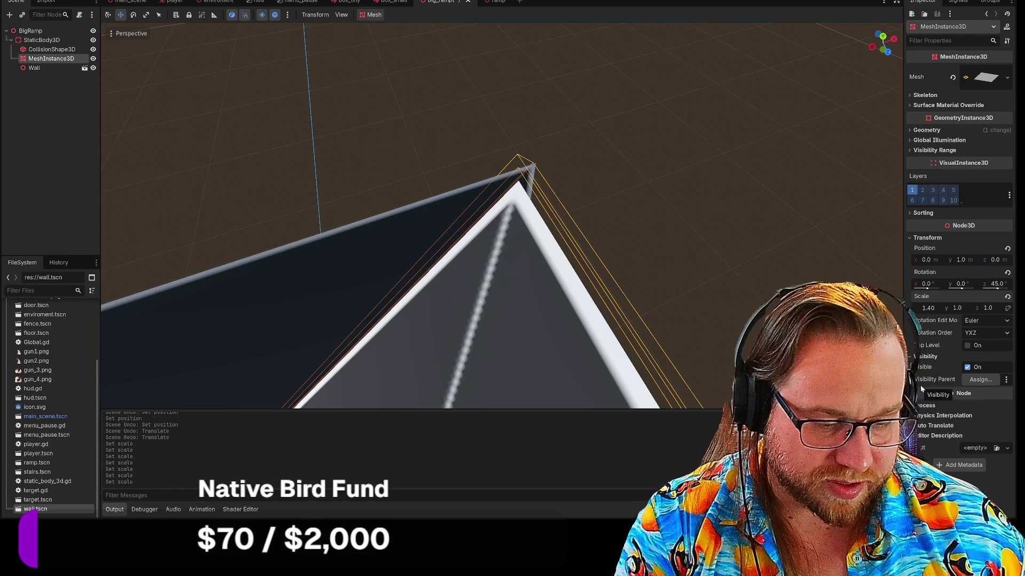
pyautogui.press('Return')
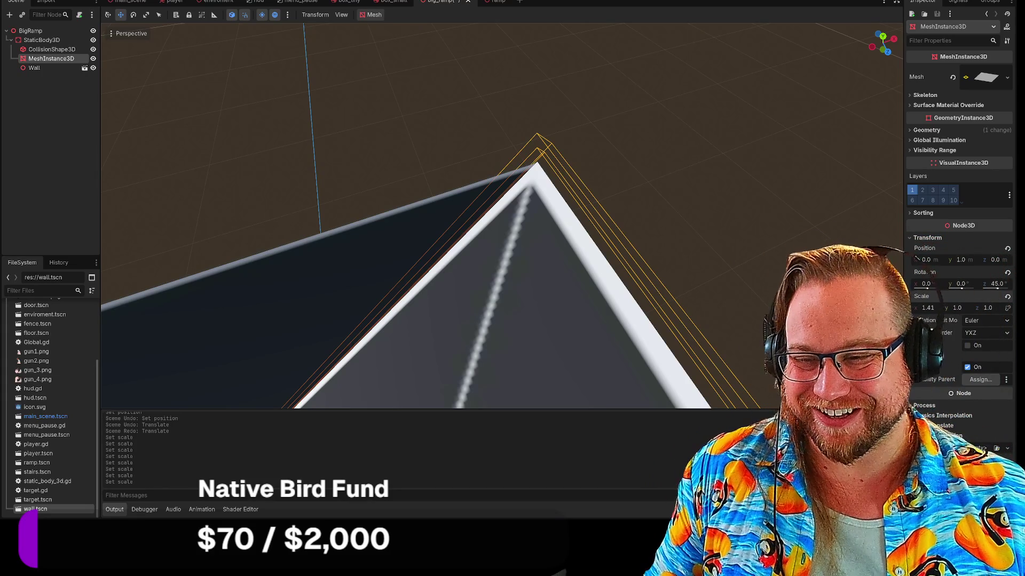
pyautogui.moveTo(926, 260); pyautogui.dragTo(931, 260)
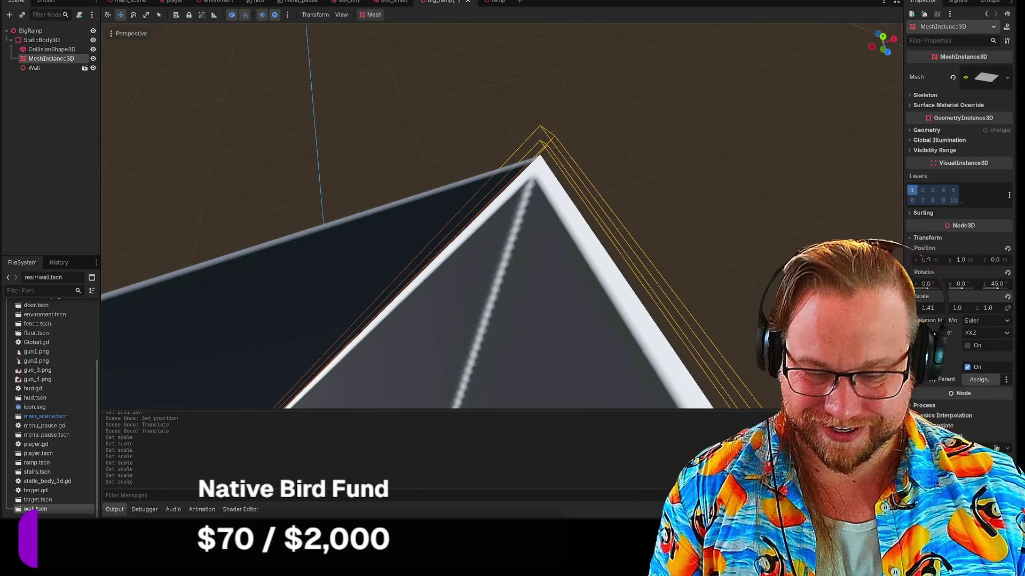
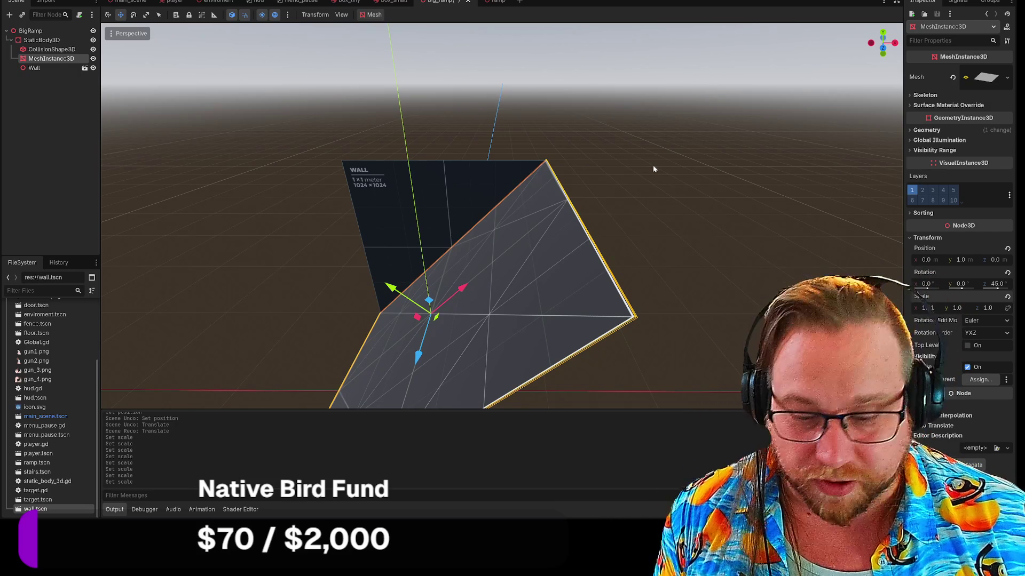
# Delete the Wall reference panel node from the BigRamp scene, confirming with OK.
pyautogui.click(375, 185)
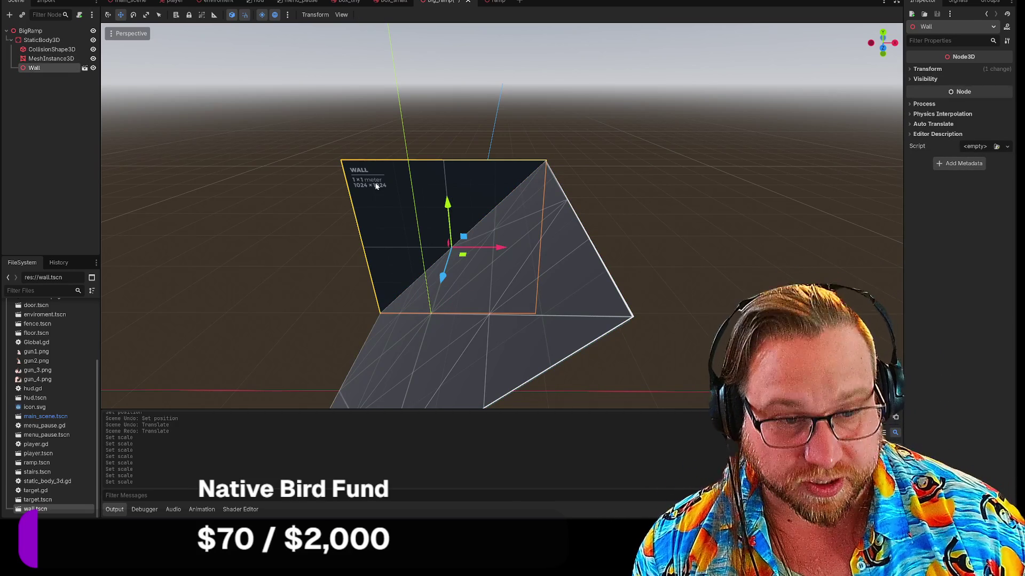
pyautogui.press('Delete')
pyautogui.click(481, 260)
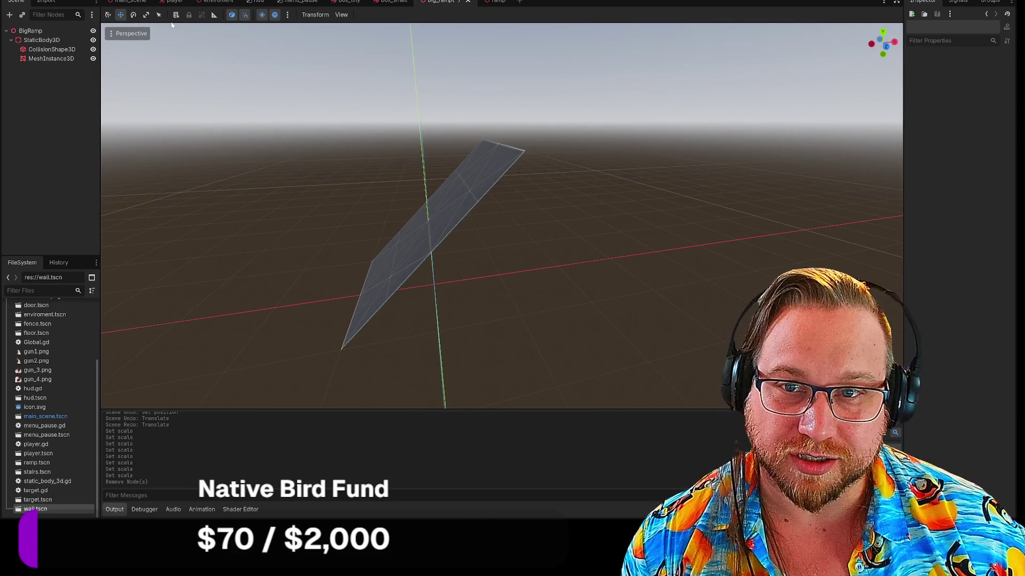
# Stretch the ramp's CollisionShape3D box across the mesh and unlink scale to nudge X slightly.
pyautogui.click(49, 58)
pyautogui.click(46, 49)
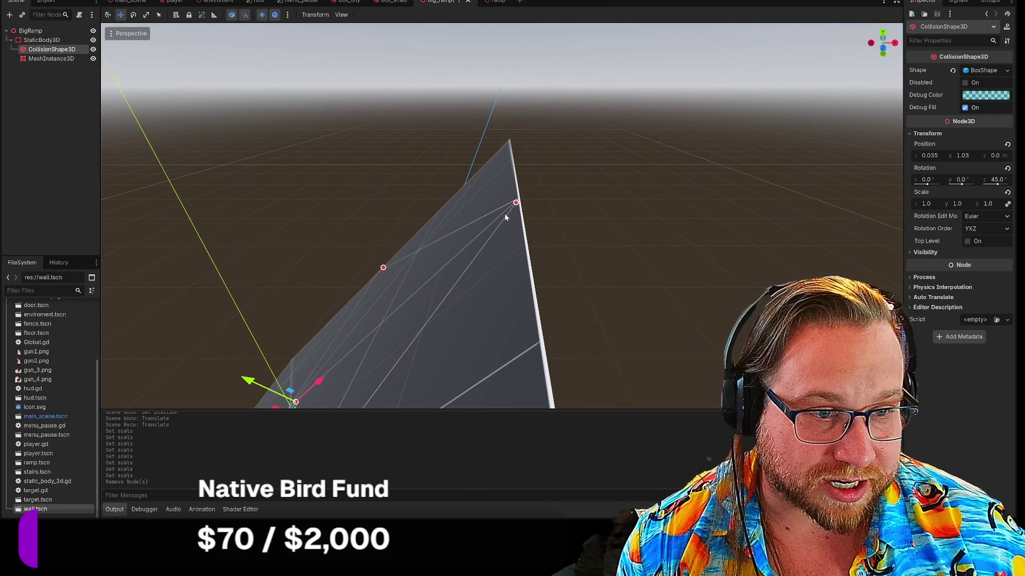
pyautogui.keyDown('shift'); pyautogui.click(521, 205); pyautogui.keyUp('shift')
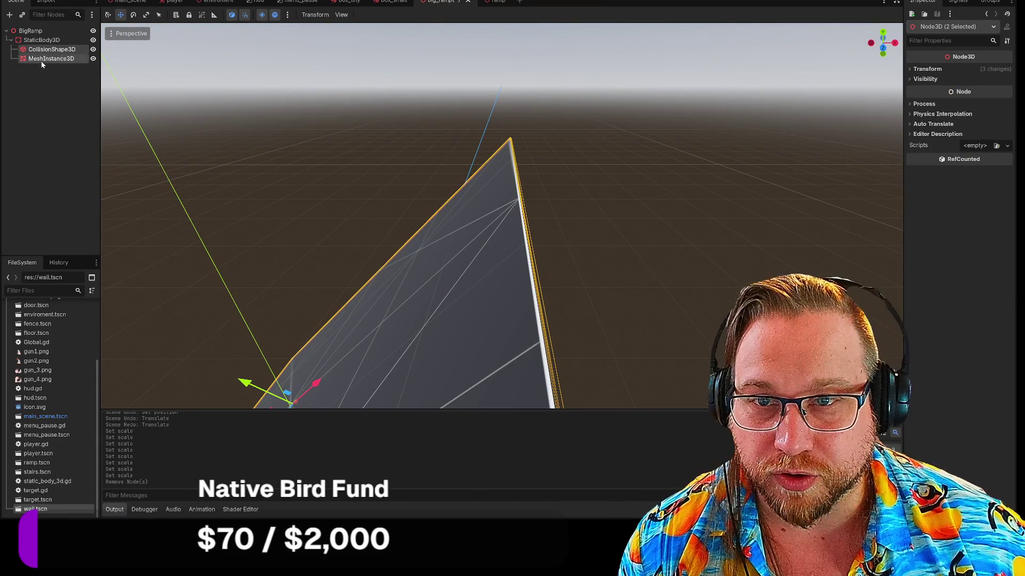
pyautogui.click(52, 51)
pyautogui.moveTo(516, 202)
pyautogui.mouseDown()
pyautogui.moveTo(485, 230)
pyautogui.moveTo(507, 221)
pyautogui.moveTo(478, 230)
pyautogui.moveTo(526, 200)
pyautogui.moveTo(526, 210)
pyautogui.mouseUp()
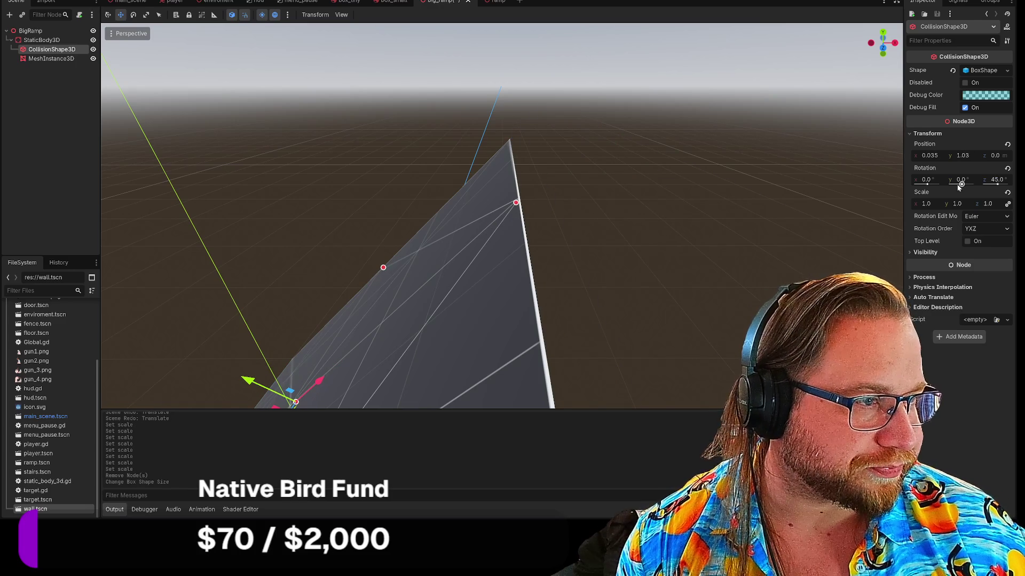
pyautogui.click(1007, 203)
pyautogui.moveTo(926, 207); pyautogui.dragTo(938, 207)
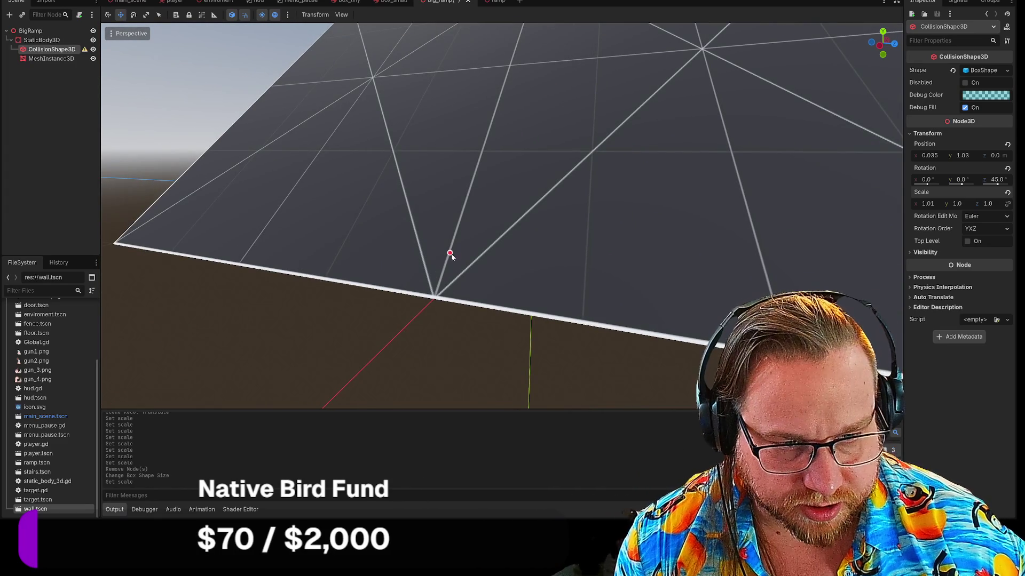
# Narrow the collision box to width 2.8 to match the ramp mesh.
pyautogui.click(447, 261)
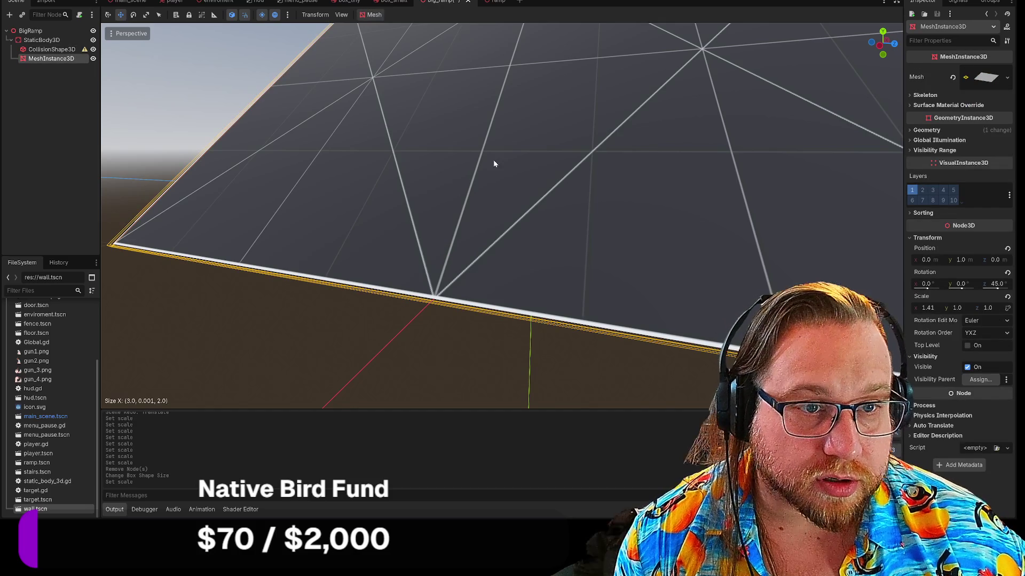
pyautogui.click(52, 49)
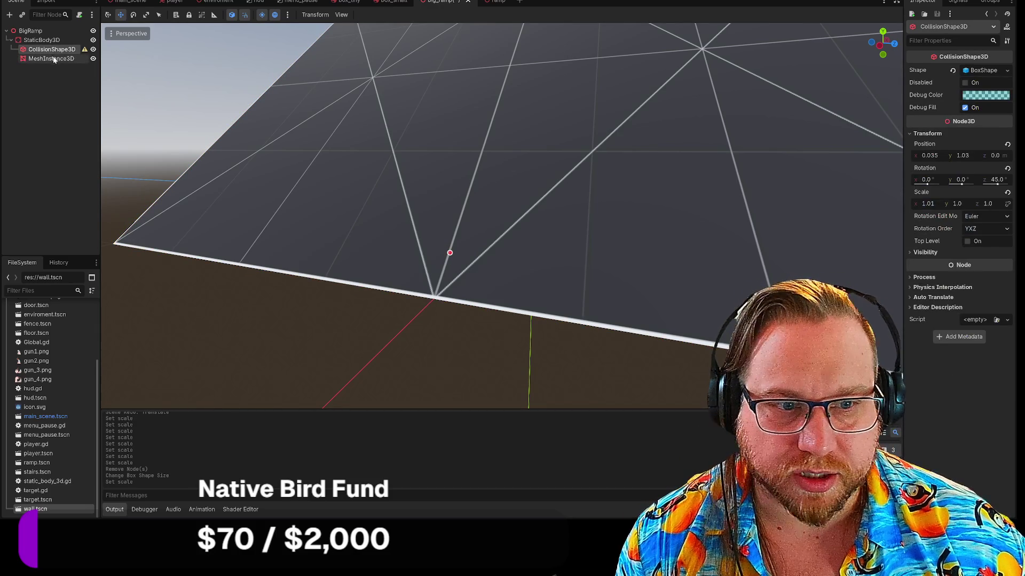
pyautogui.moveTo(449, 256); pyautogui.dragTo(442, 294)
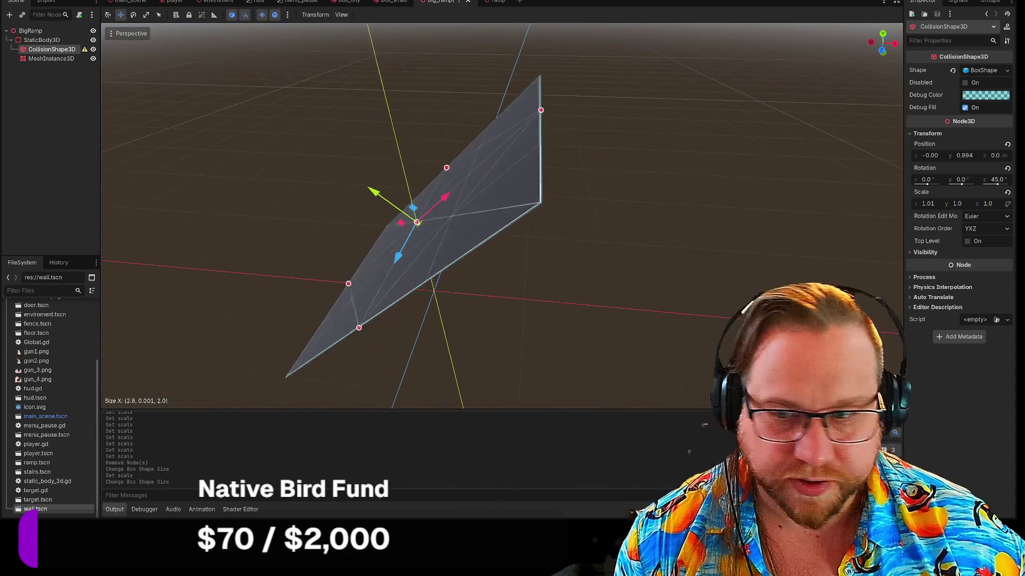
pyautogui.moveTo(441, 295); pyautogui.dragTo(412, 290)
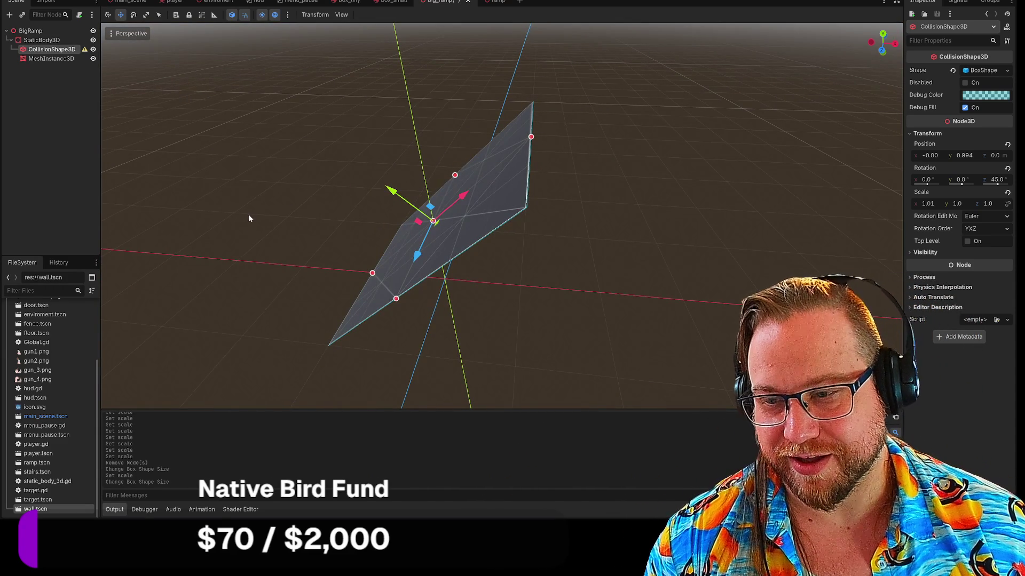
pyautogui.moveTo(249, 213)
pyautogui.mouseDown()
pyautogui.moveTo(255, 272)
pyautogui.moveTo(250, 186)
pyautogui.moveTo(254, 256)
pyautogui.moveTo(251, 217)
pyautogui.mouseUp()
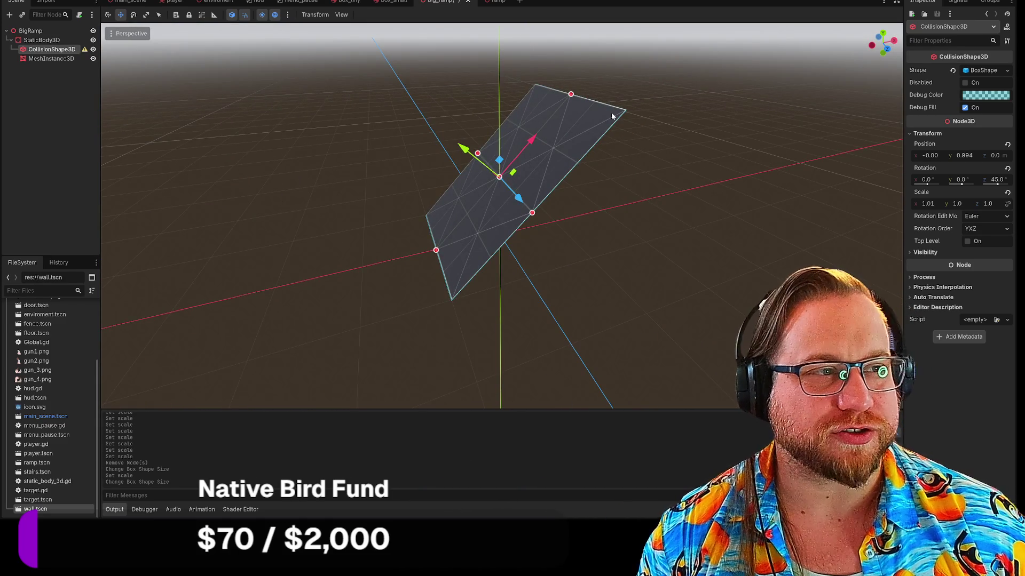
# Save the big_ramp scene from its tab's context menu.
pyautogui.rightClick(443, 2)
pyautogui.click(469, 17)
pyautogui.click(827, 37)
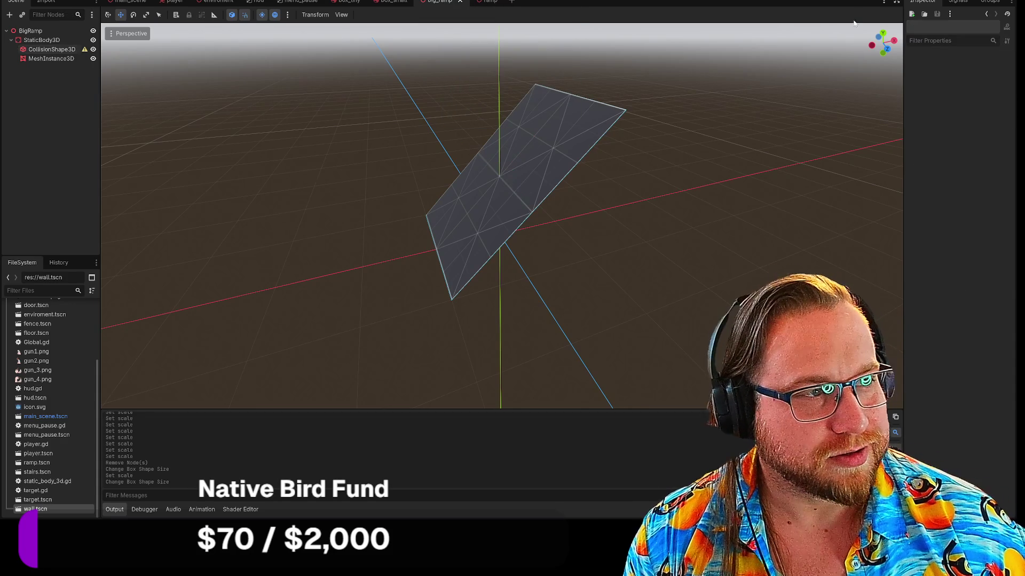
# Run the game with F5 and walk the player across the ramp surface to its edge.
pyautogui.press('F5')
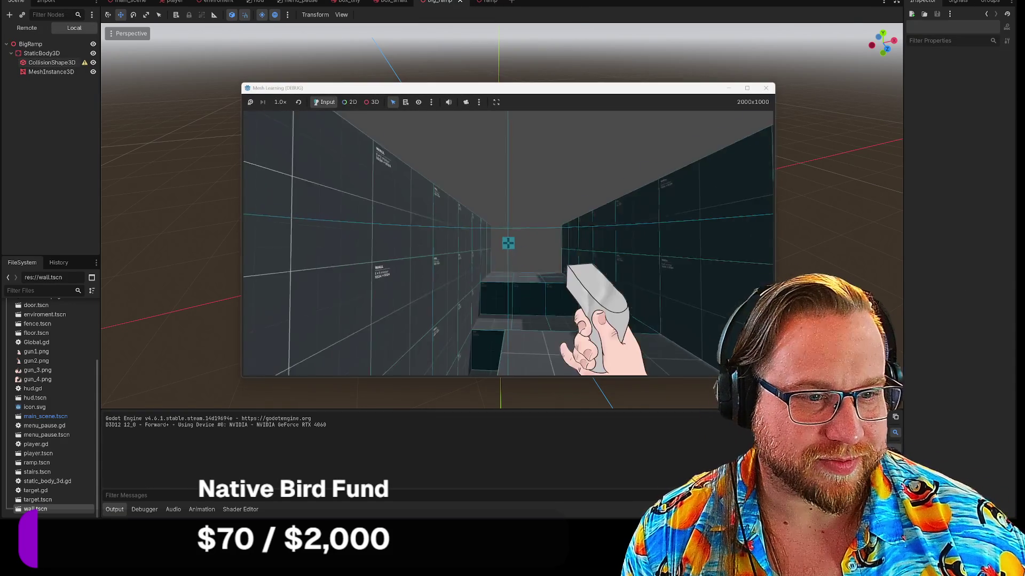
pyautogui.press('w')
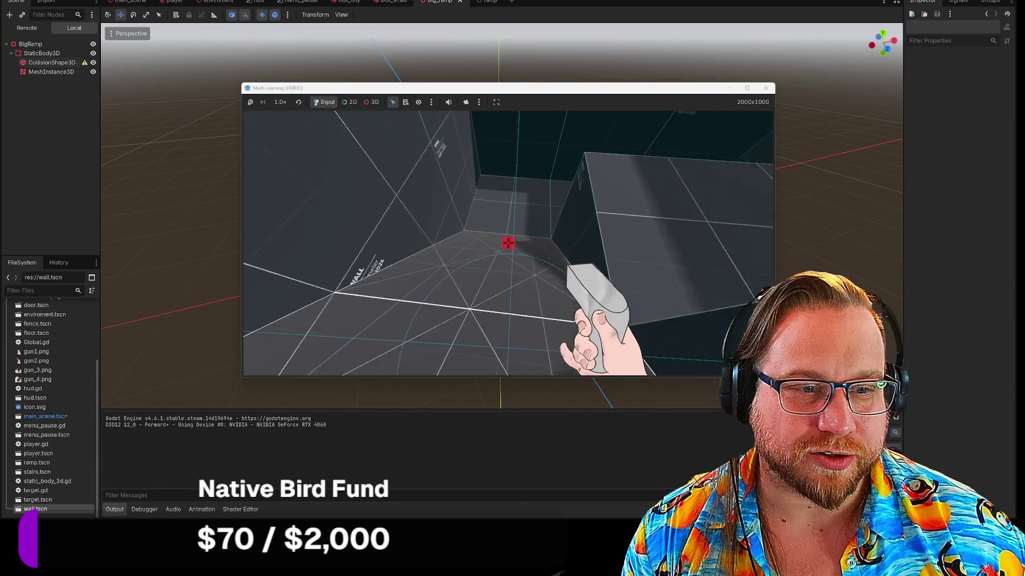
pyautogui.press('w')
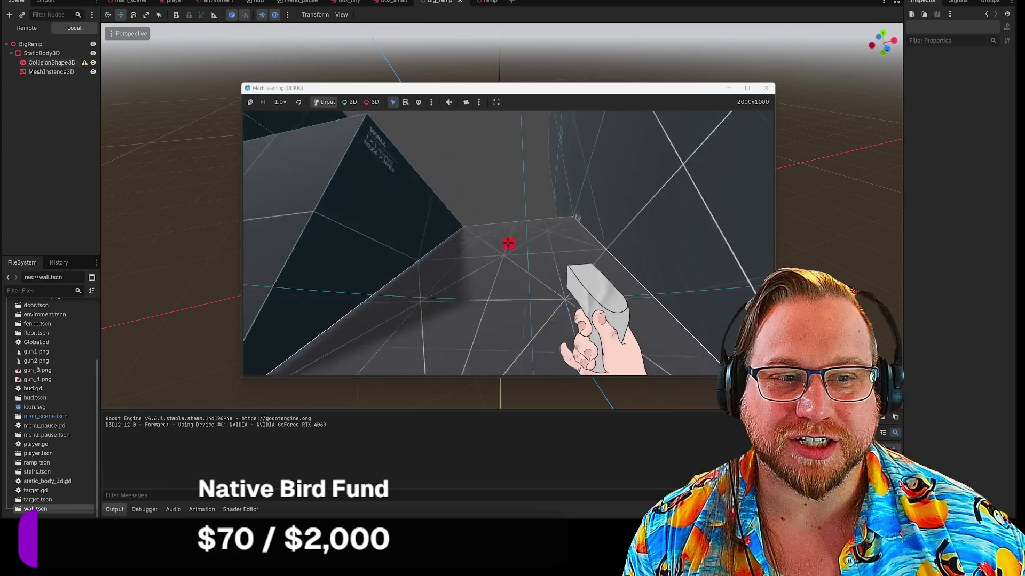
pyautogui.press('w')
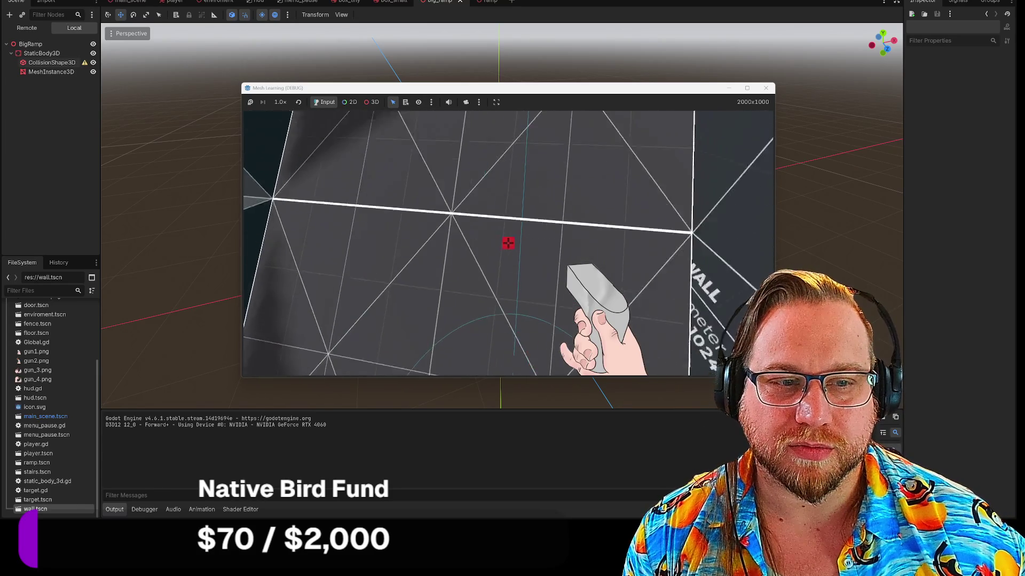
pyautogui.press('w')
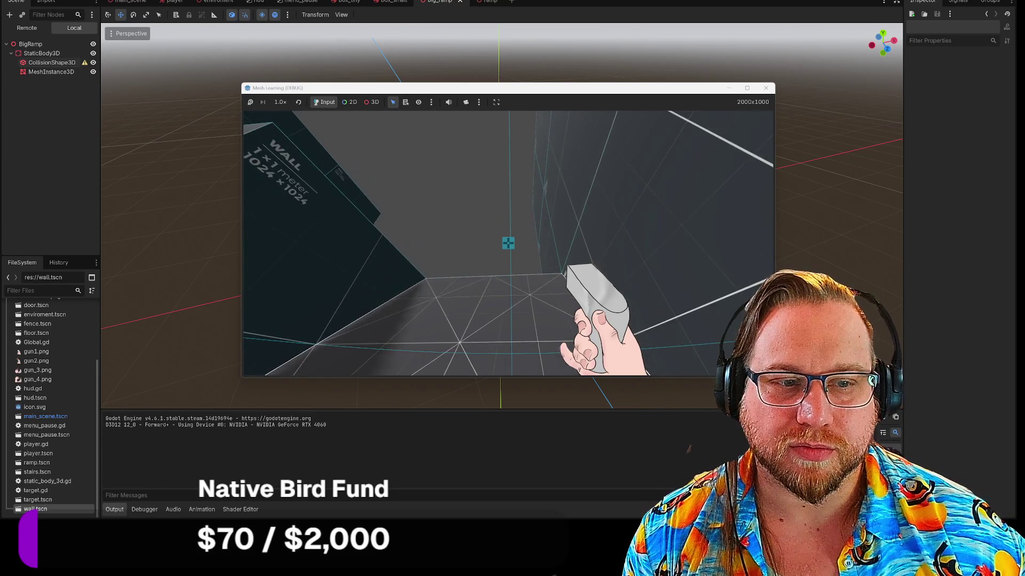
pyautogui.press('w')
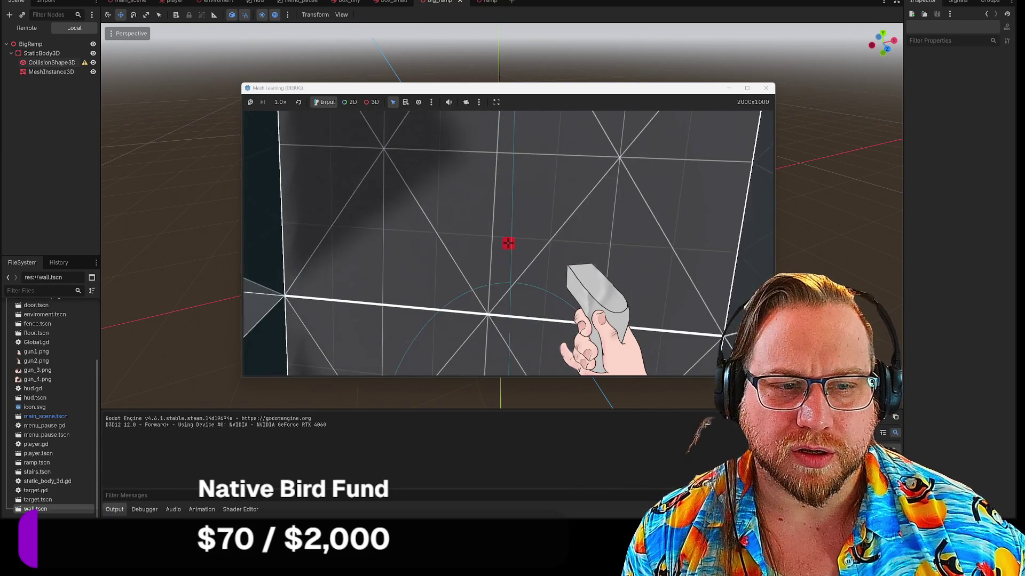
pyautogui.press('w')
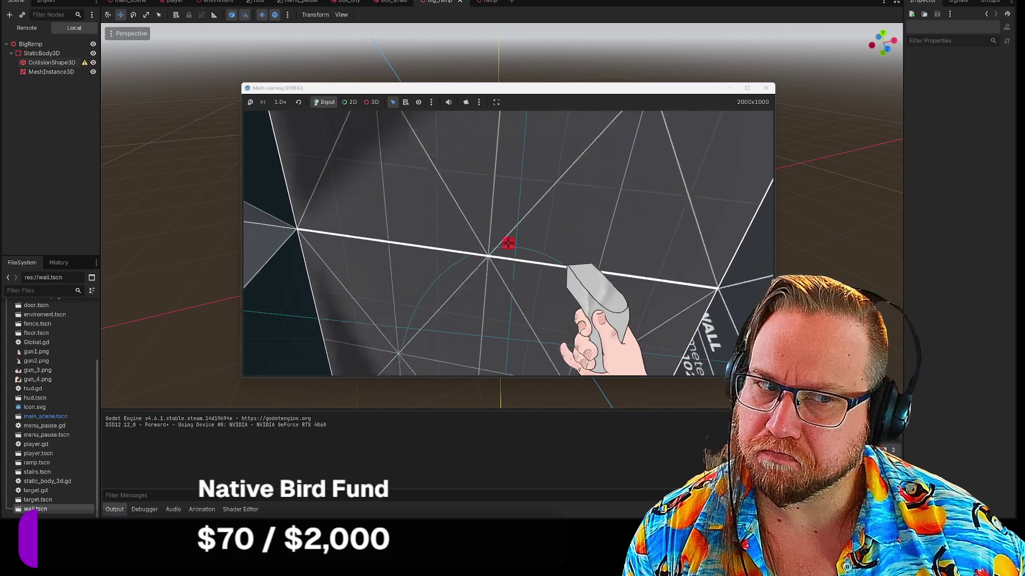
# Walk off the ramp toward the raised blocks and look around the walls.
pyautogui.press('w')
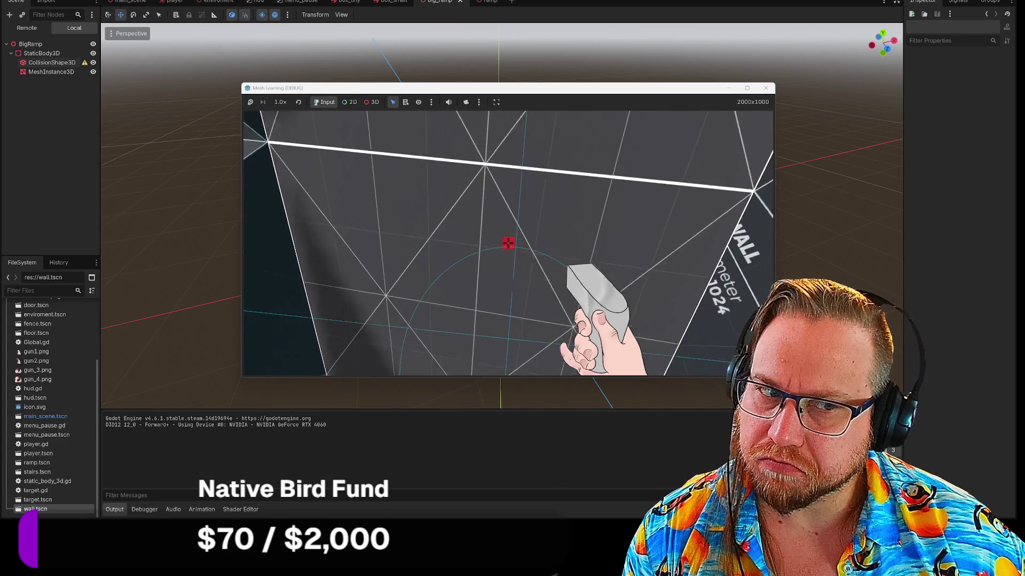
pyautogui.press('w')
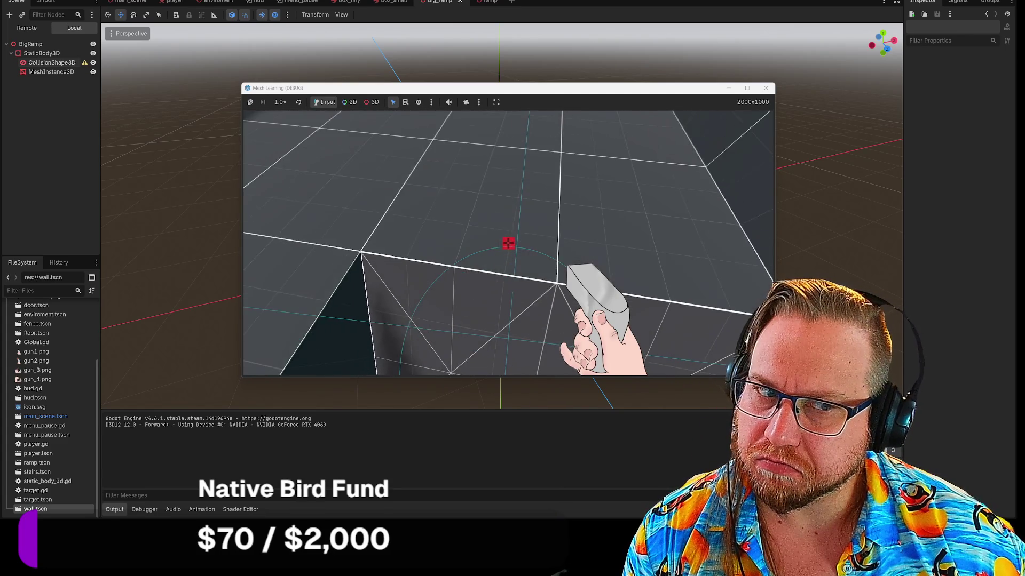
pyautogui.press('w')
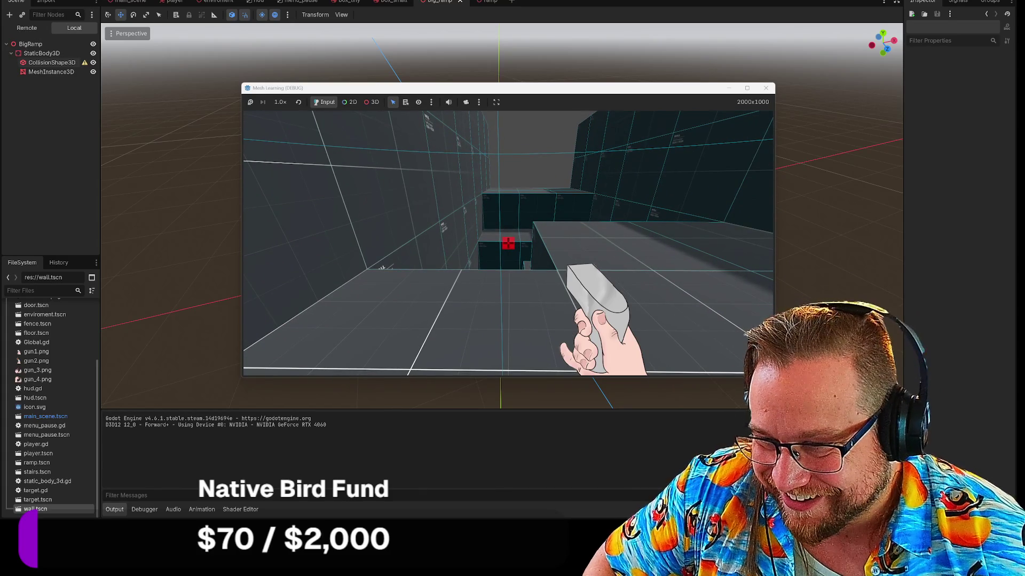
pyautogui.press('w')
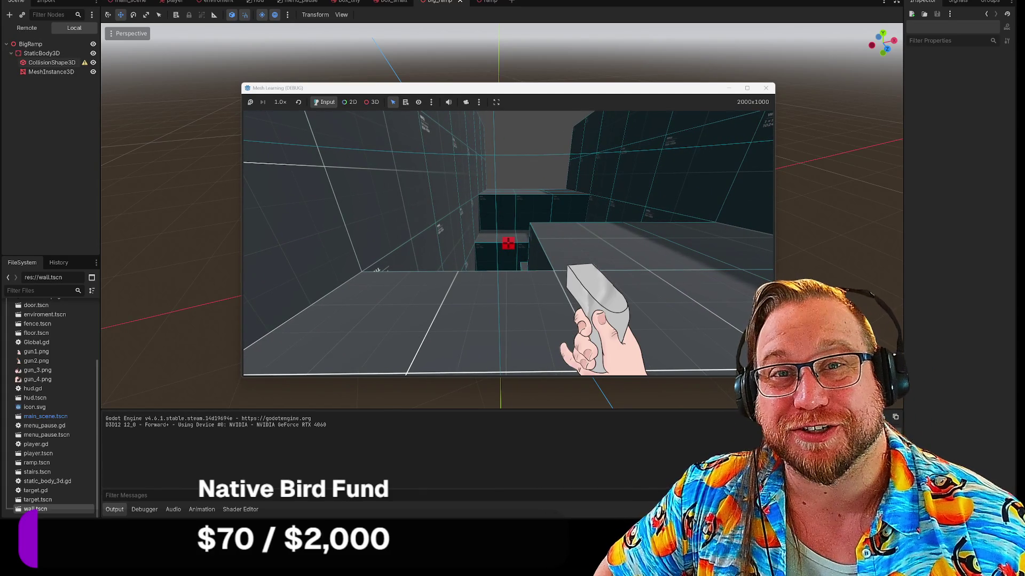
pyautogui.press('w')
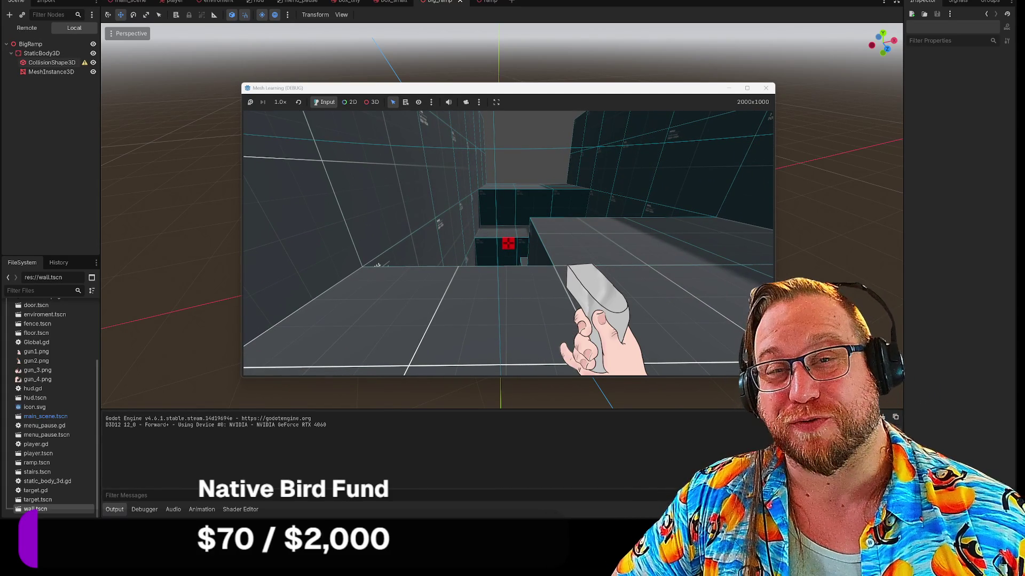
pyautogui.press('w')
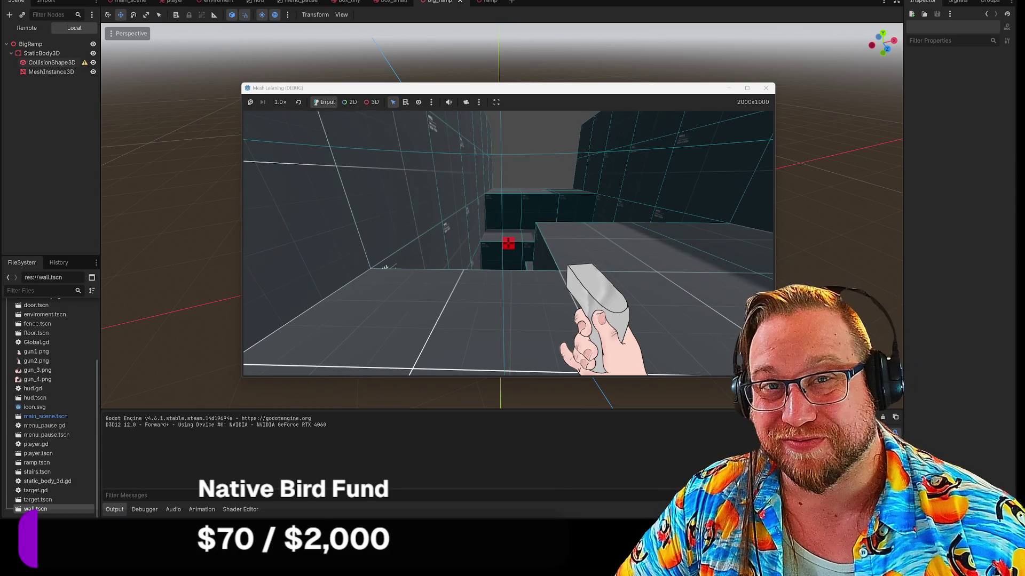
pyautogui.press('a')
pyautogui.press('d')
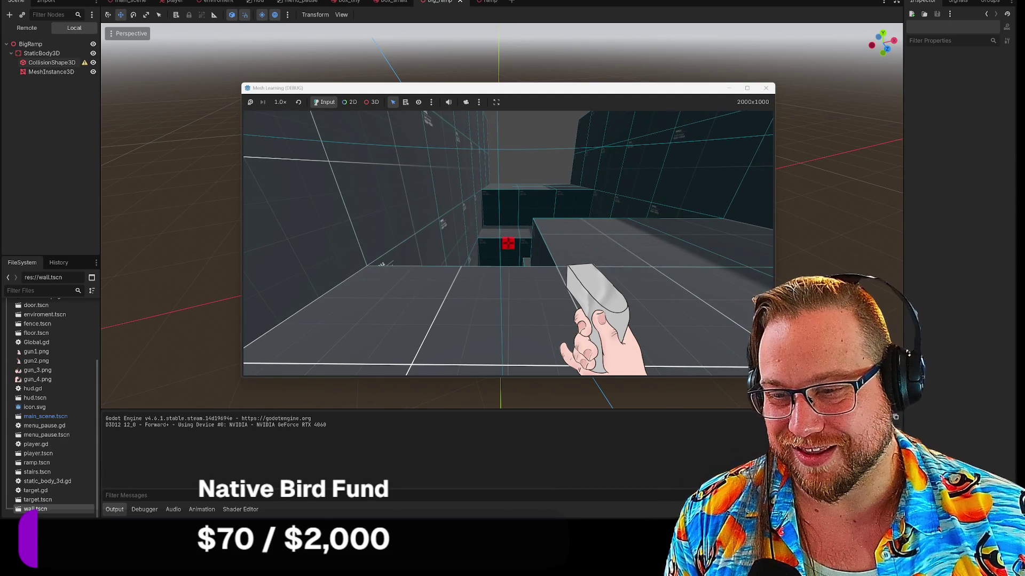
pyautogui.press('d')
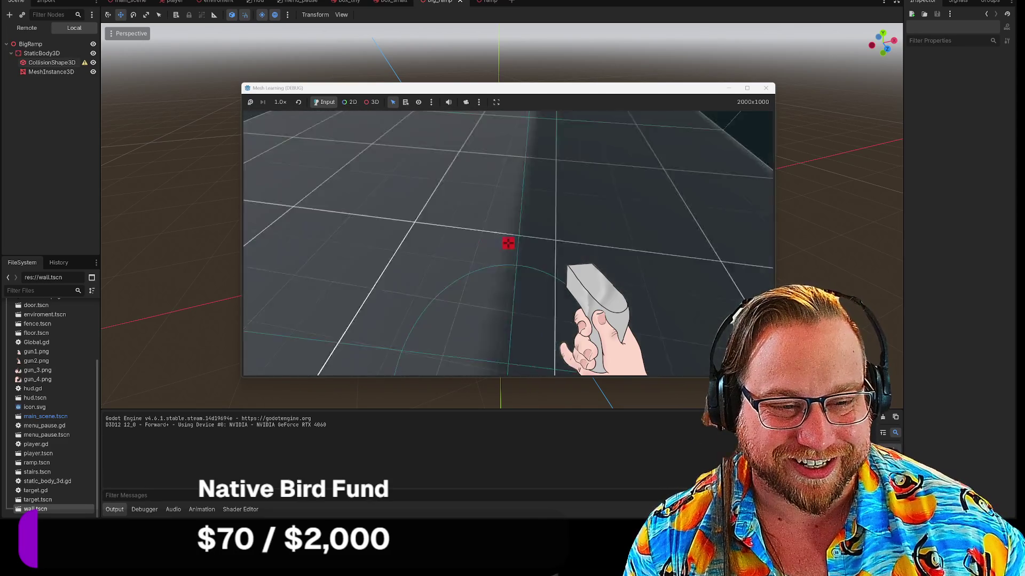
# Press Escape to show the game's PAUSED menu with Resume and Quit.
pyautogui.press('Escape')
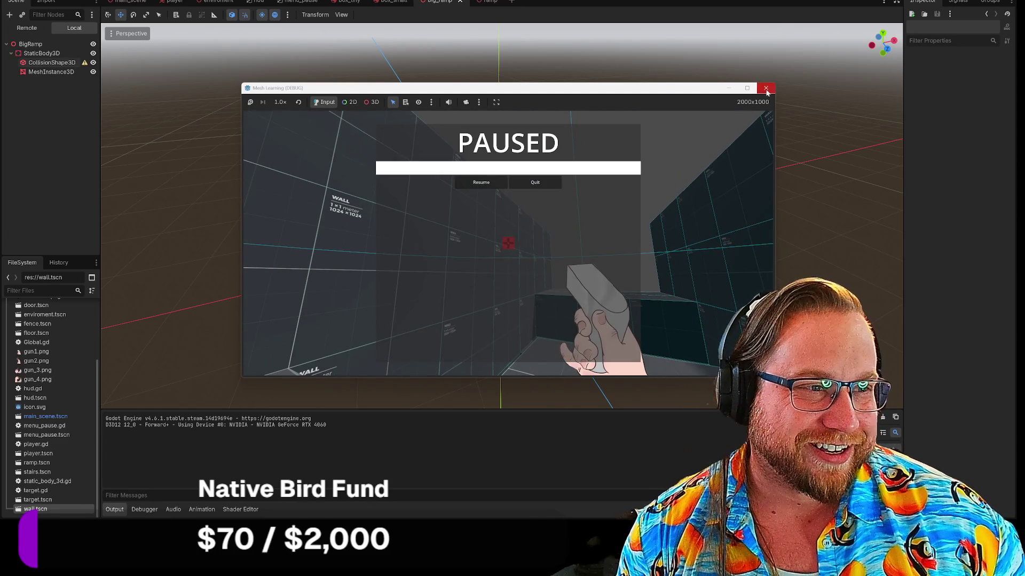
# Close the running game, switch to the environment scene and fly close to the corridor walls.
pyautogui.click(766, 88)
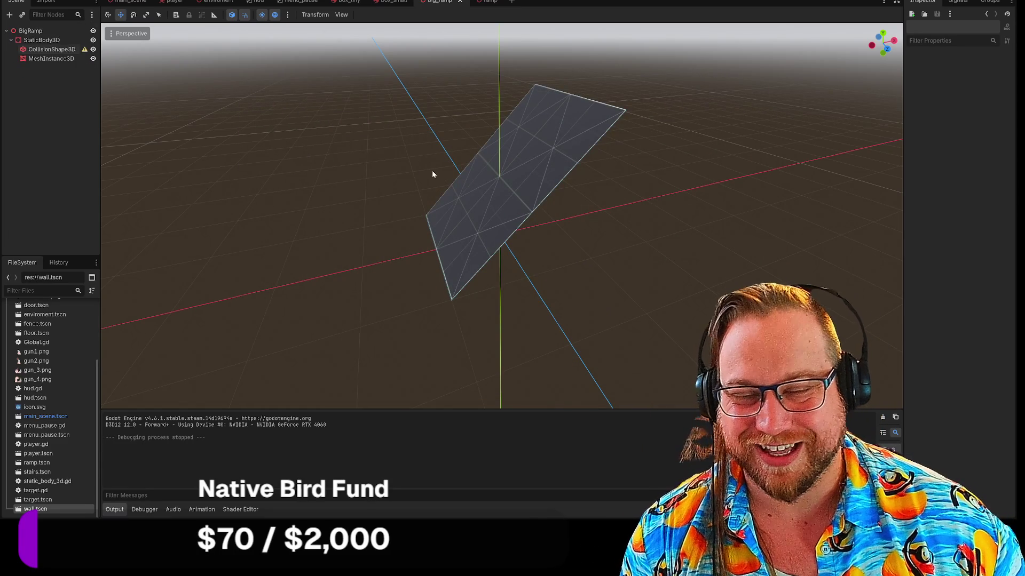
pyautogui.click(483, 179)
pyautogui.click(380, 63)
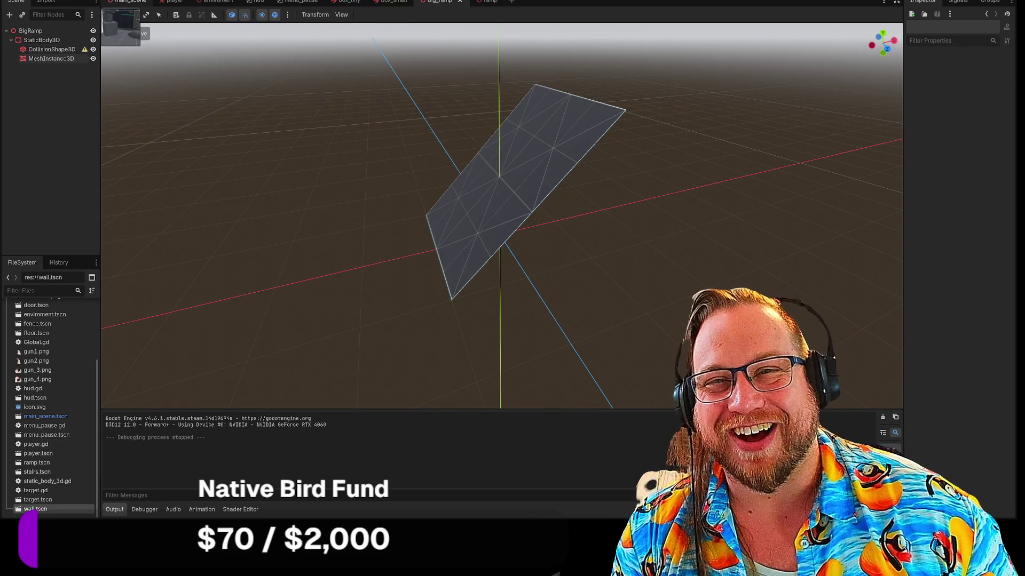
pyautogui.click(132, 2)
pyautogui.rightClick(470, 192)
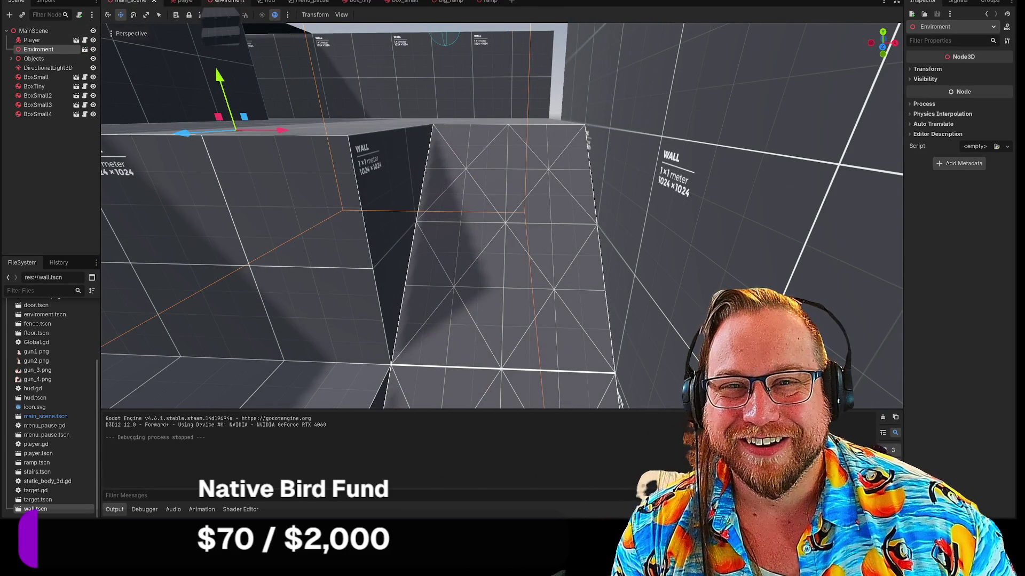
pyautogui.click(219, 1)
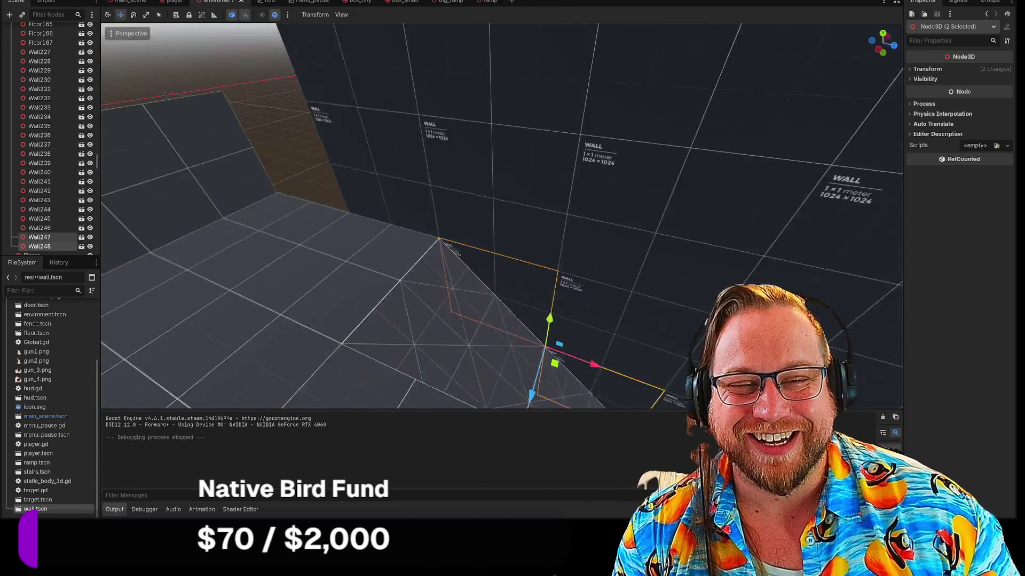
pyautogui.rightClick(502, 214)
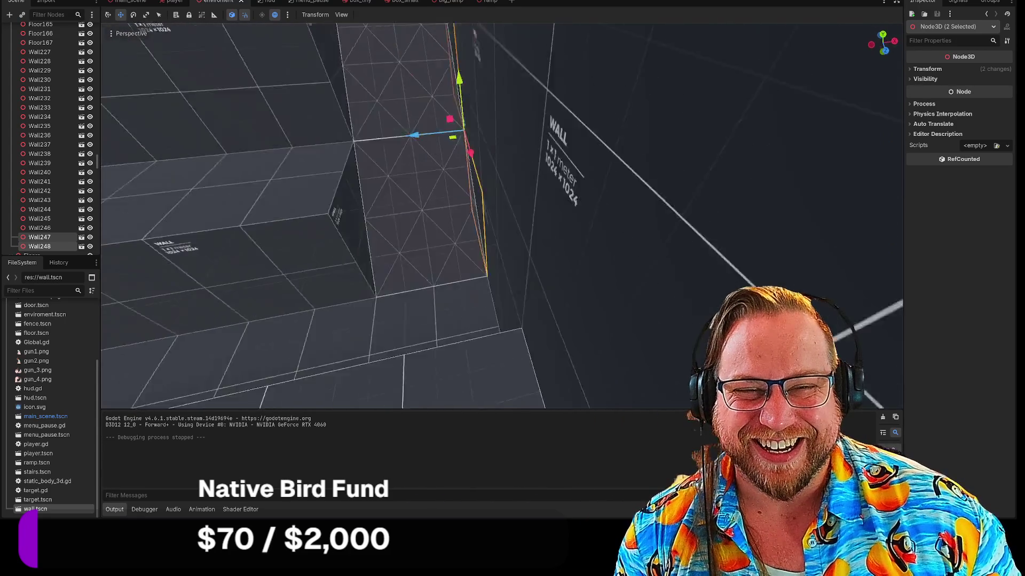
# Delete the BigRamp node and the box above the gap.
pyautogui.click(452, 223)
pyautogui.press('Delete')
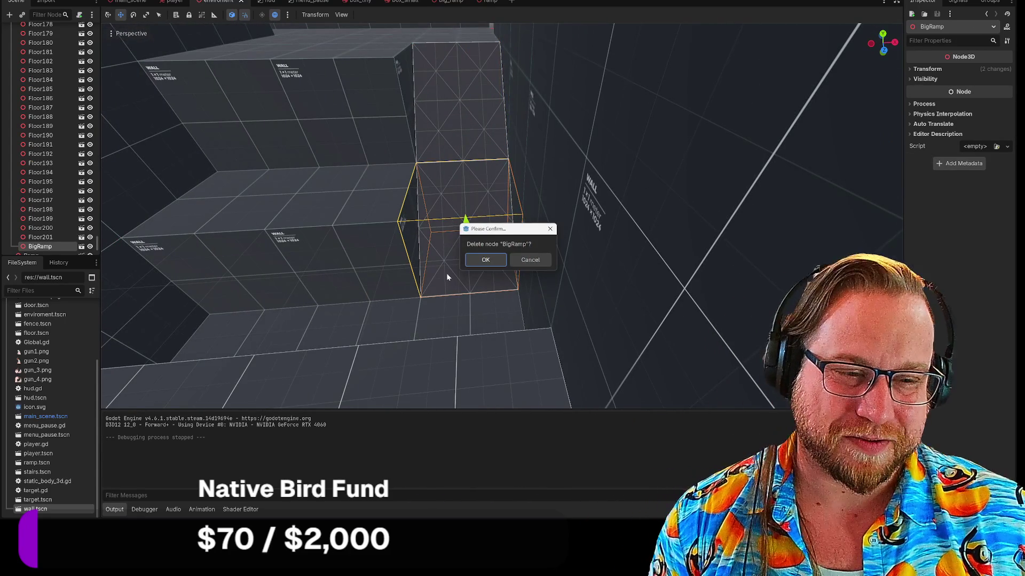
pyautogui.click(495, 261)
pyautogui.click(453, 101)
pyautogui.press('Delete')
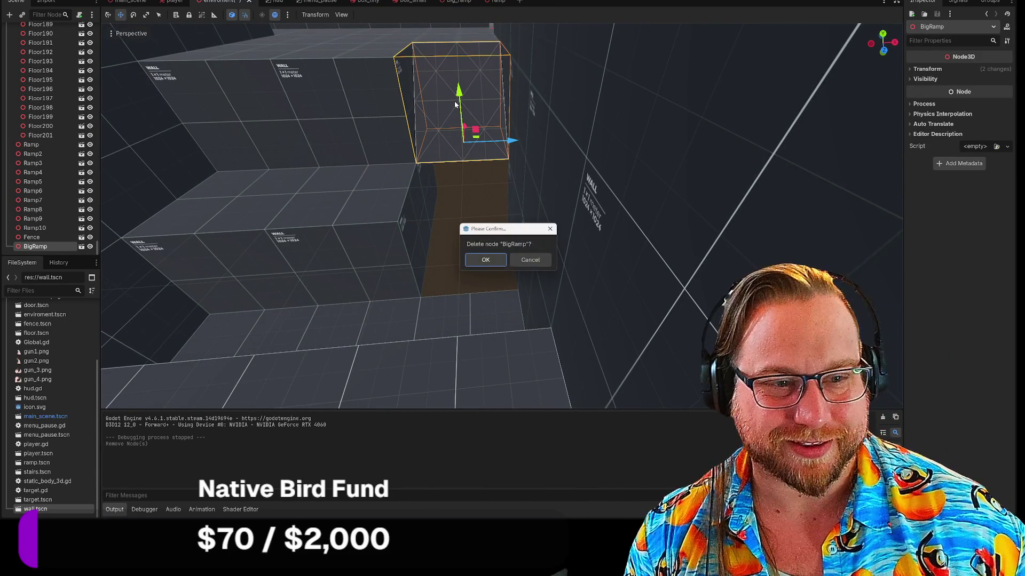
pyautogui.click(483, 260)
# Delete wall panels Wall217, Wall219 and Wall218 to open the corridor gap.
pyautogui.click(417, 229)
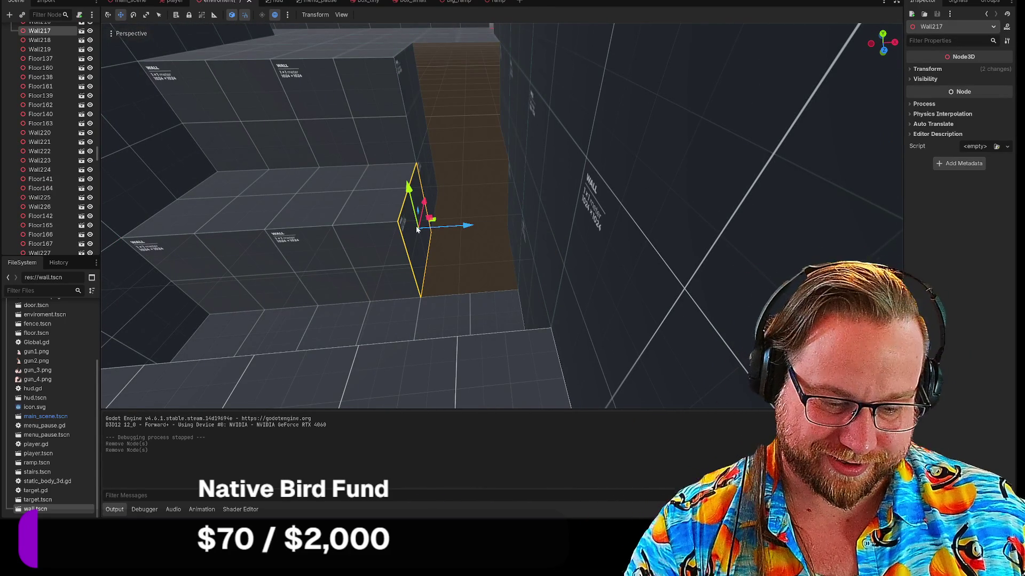
pyautogui.press('Delete')
pyautogui.click(475, 261)
pyautogui.press('Delete')
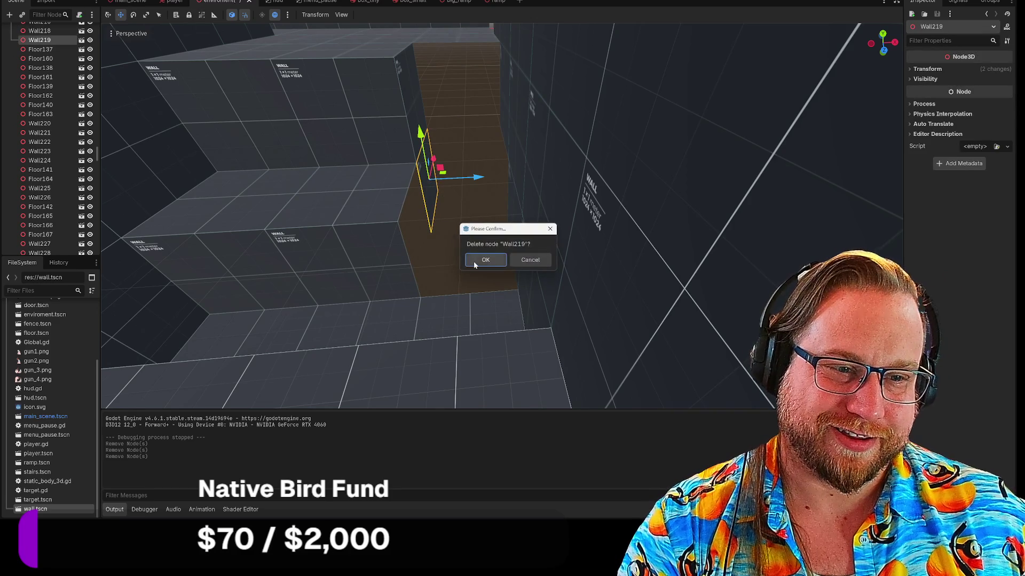
pyautogui.click(473, 261)
pyautogui.click(424, 126)
pyautogui.press('Delete')
pyautogui.click(480, 259)
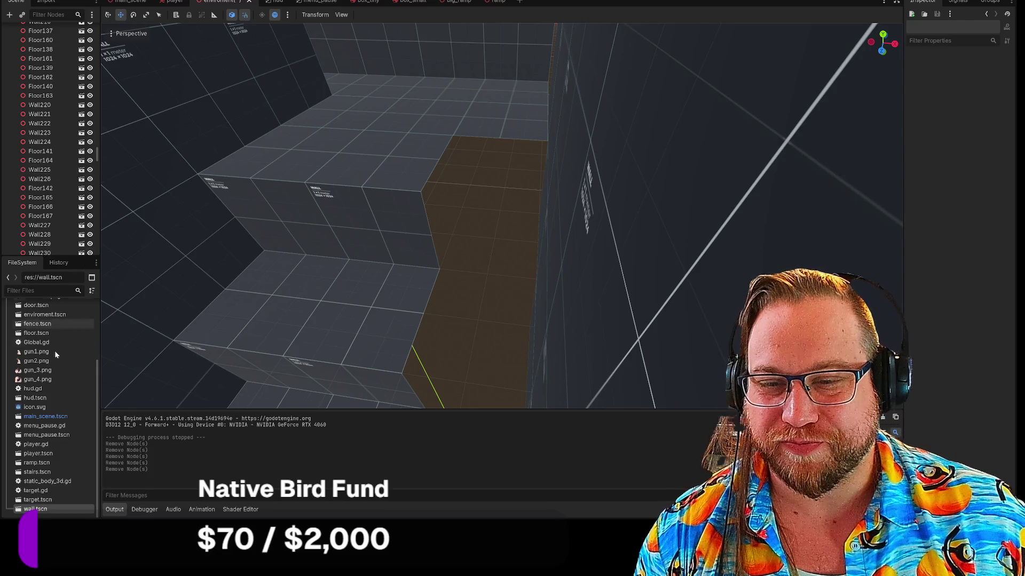
# Drop stairs.tscn into the wall gap and rotate it to fit.
pyautogui.moveTo(221, 448)
pyautogui.mouseDown()
pyautogui.moveTo(496, 203)
pyautogui.moveTo(493, 235)
pyautogui.moveTo(516, 240)
pyautogui.moveTo(543, 198)
pyautogui.mouseUp()
pyautogui.press('e')
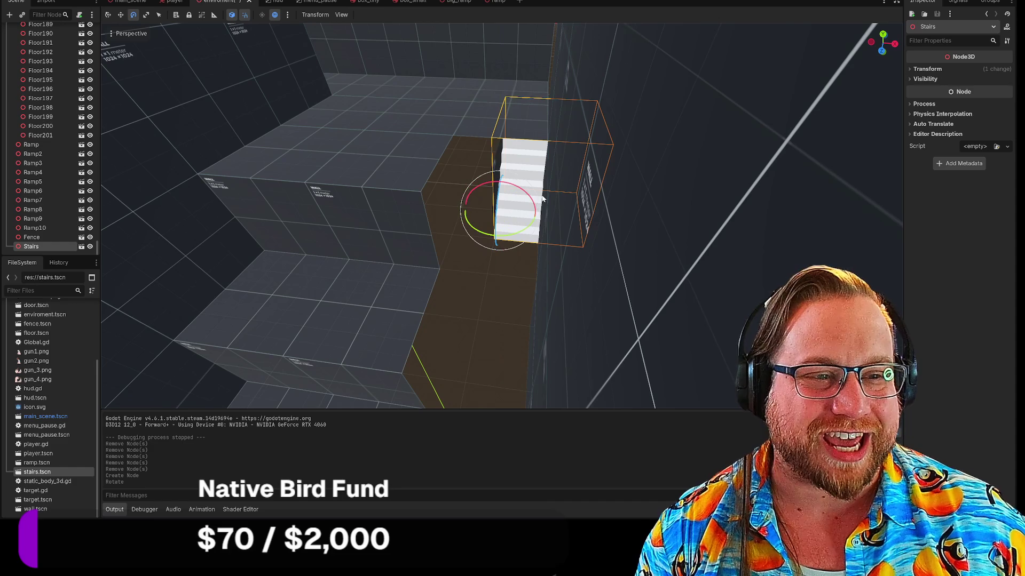
pyautogui.scroll(5, 514, 206)
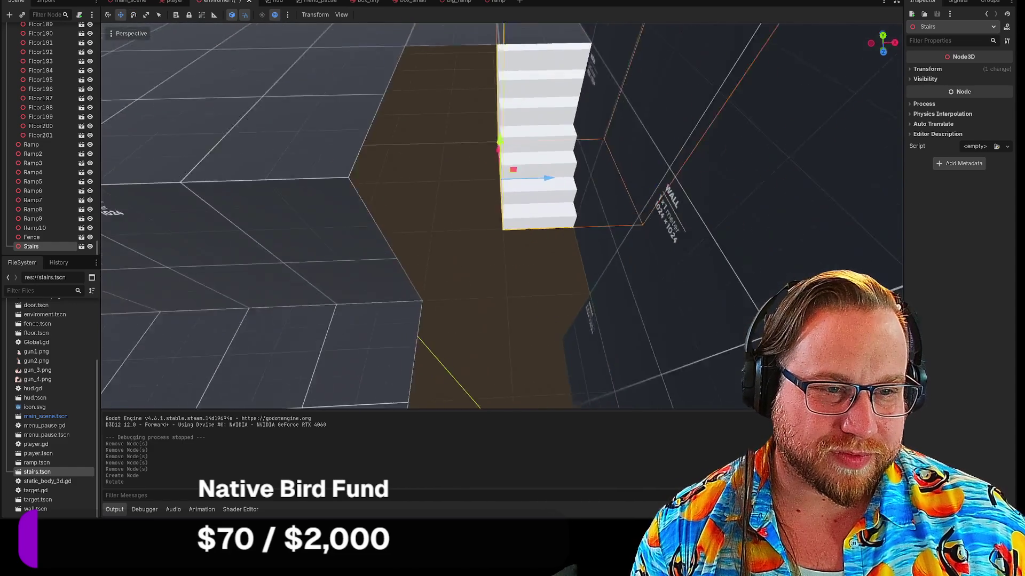
pyautogui.moveTo(519, 267)
pyautogui.mouseDown()
pyautogui.moveTo(480, 251)
pyautogui.moveTo(520, 267)
pyautogui.moveTo(466, 170)
pyautogui.moveTo(453, 182)
pyautogui.moveTo(355, 130)
pyautogui.mouseUp()
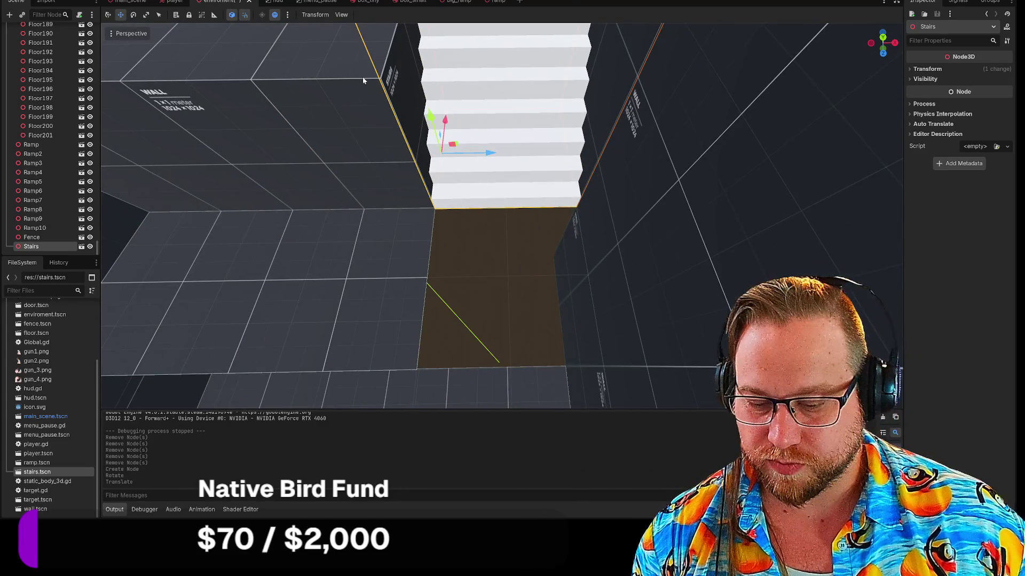
pyautogui.scroll(15, 62, 160)
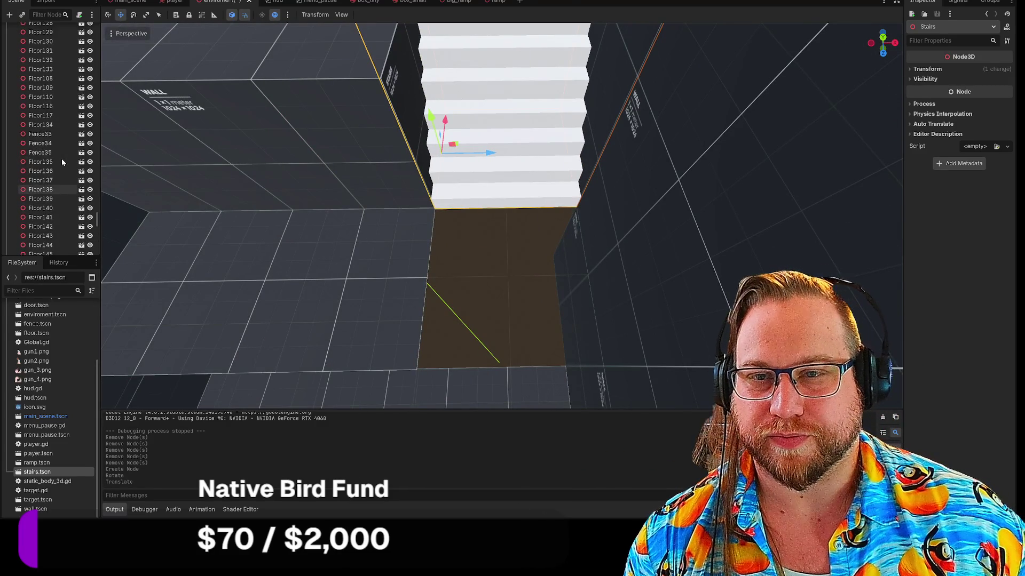
pyautogui.scroll(10, 60, 152)
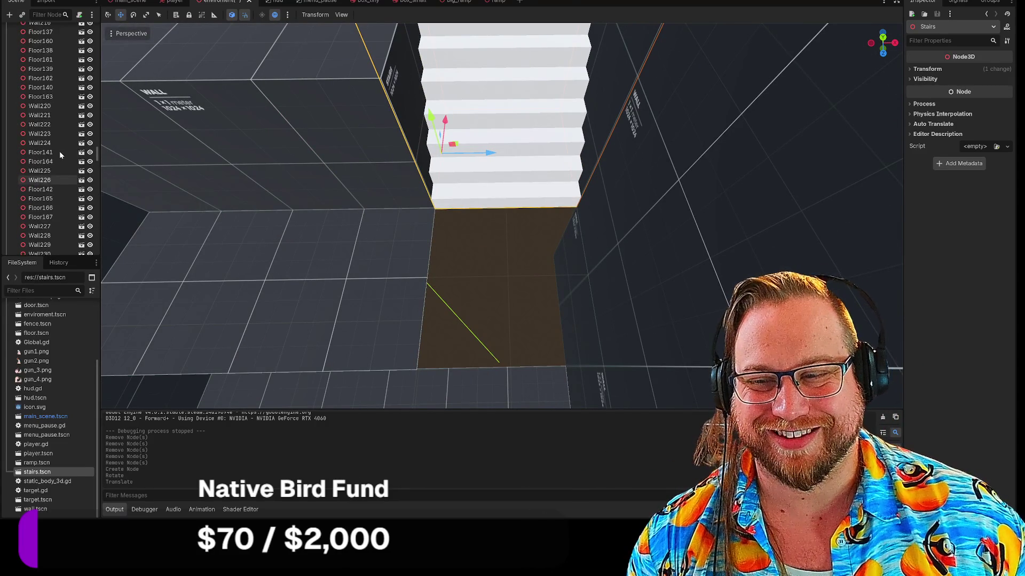
pyautogui.scroll(20, 59, 152)
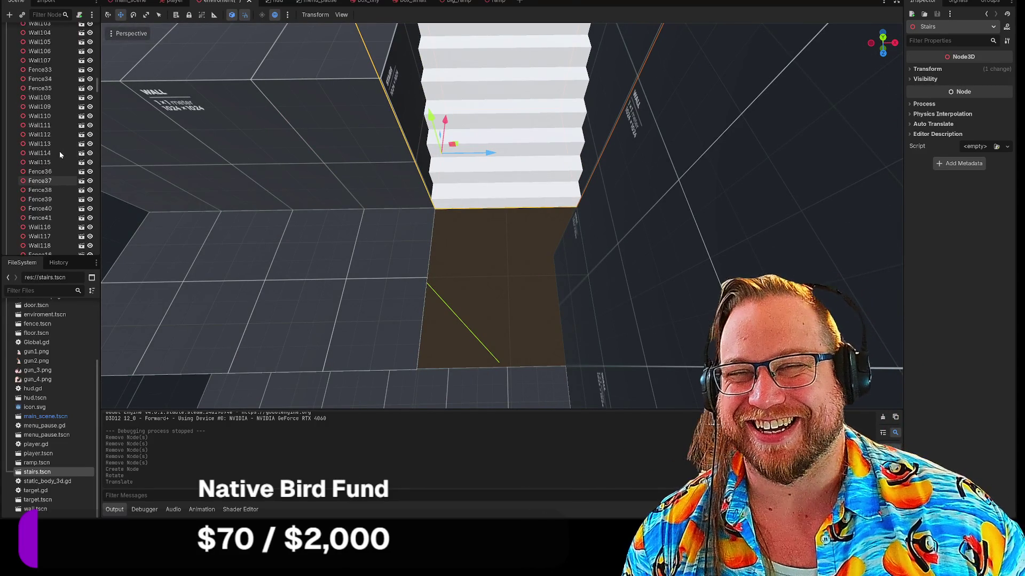
pyautogui.scroll(15, 52, 152)
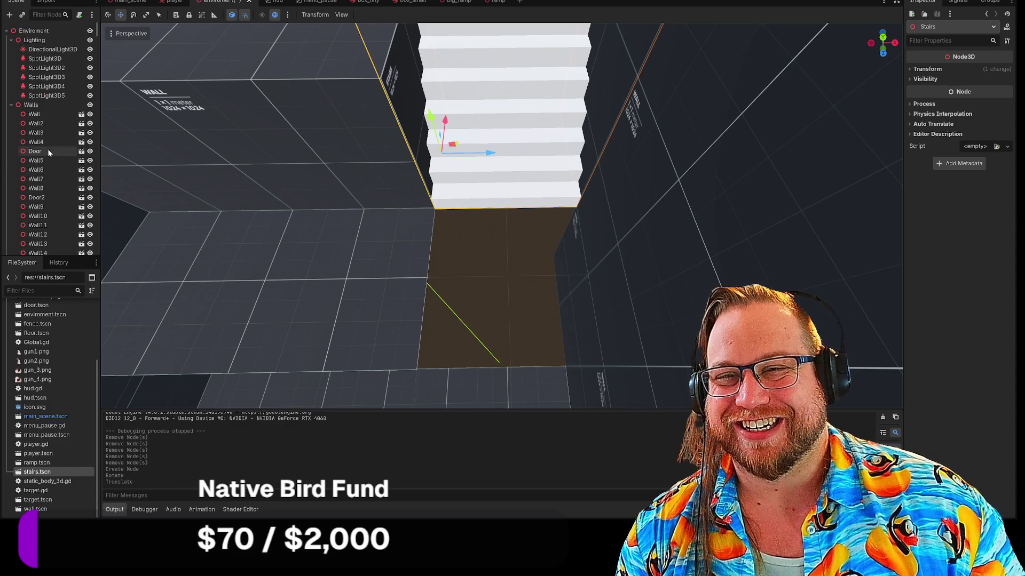
# Paste a Stairs2 copy under Walls, move it lower and forward, then run the game.
pyautogui.click(41, 105)
pyautogui.hotkey('ctrl', 'v')
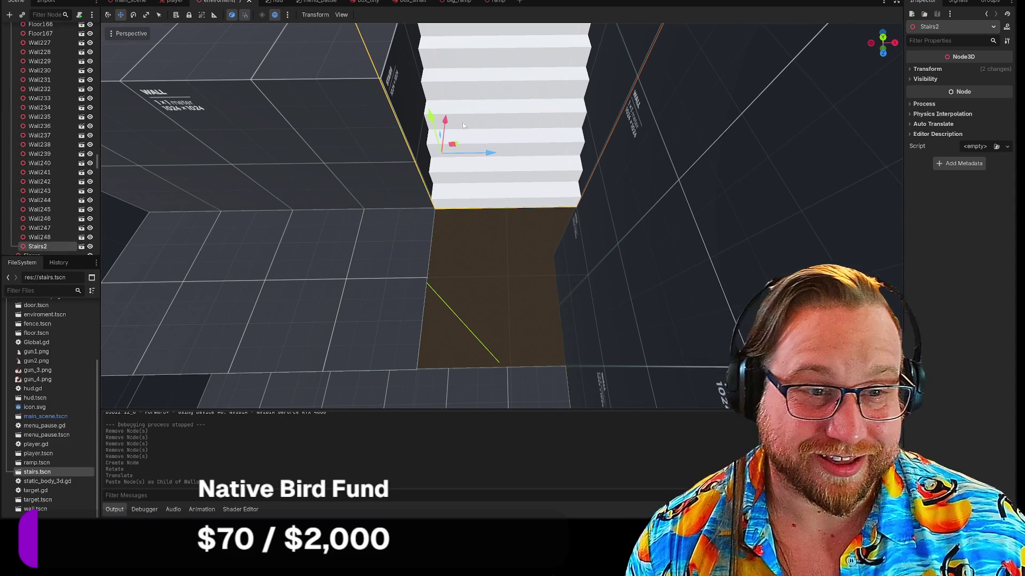
pyautogui.moveTo(460, 143)
pyautogui.mouseDown()
pyautogui.moveTo(479, 211)
pyautogui.moveTo(471, 188)
pyautogui.moveTo(469, 283)
pyautogui.mouseUp()
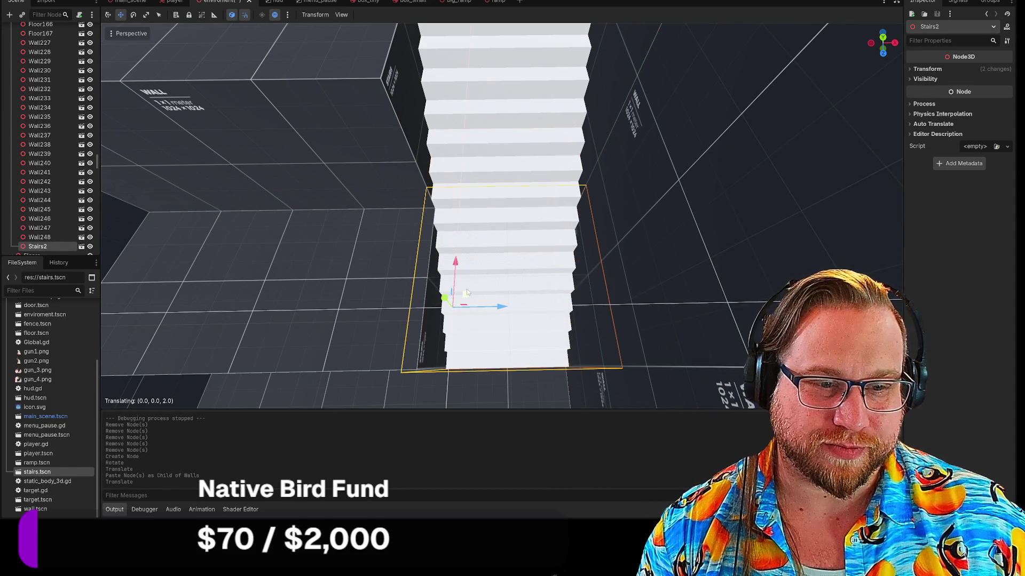
pyautogui.scroll(3, 469, 283)
pyautogui.scroll(10, 501, 214)
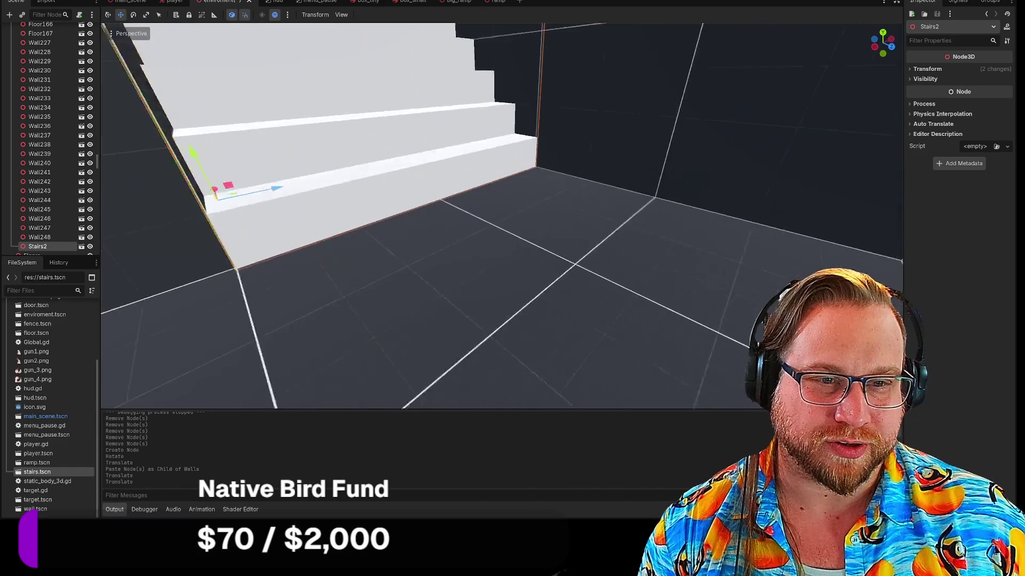
pyautogui.scroll(10, 501, 214)
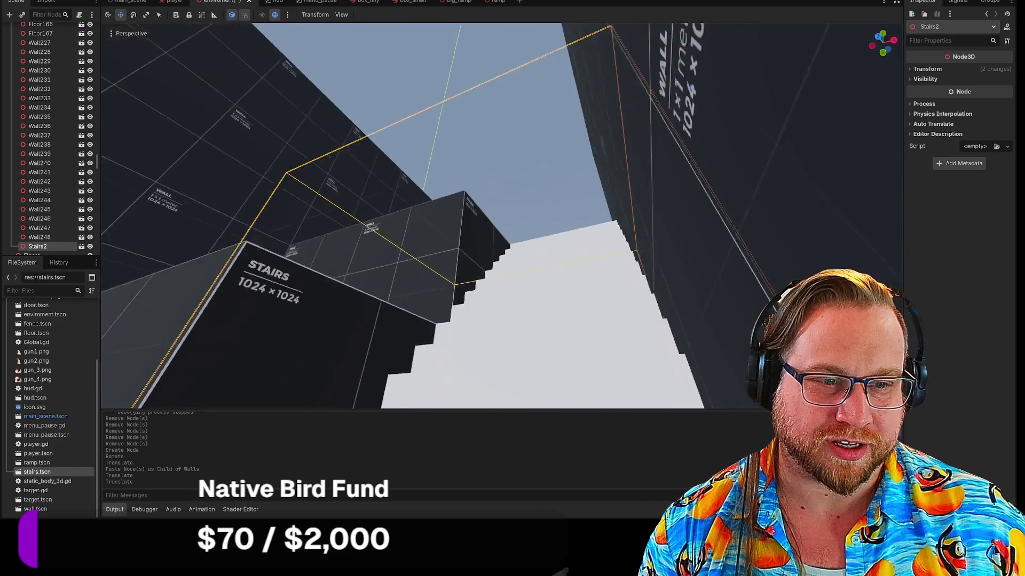
pyautogui.scroll(-10, 502, 213)
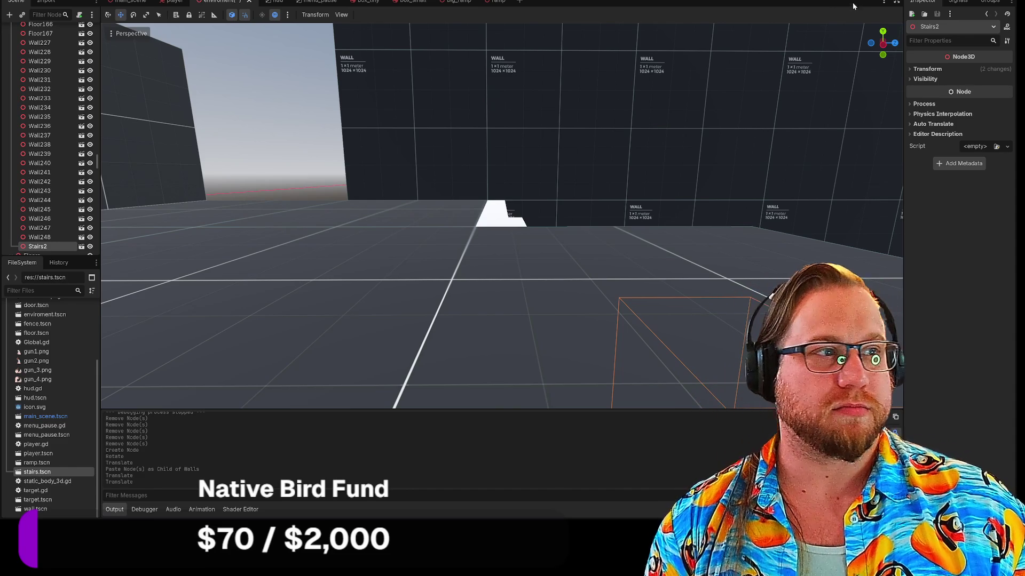
pyautogui.press('F5')
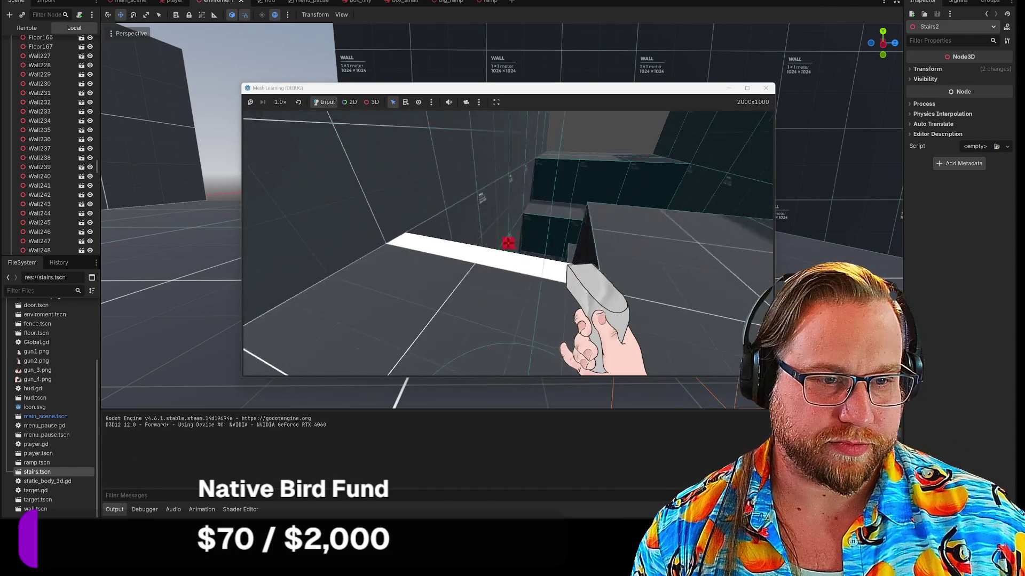
pyautogui.press('w')
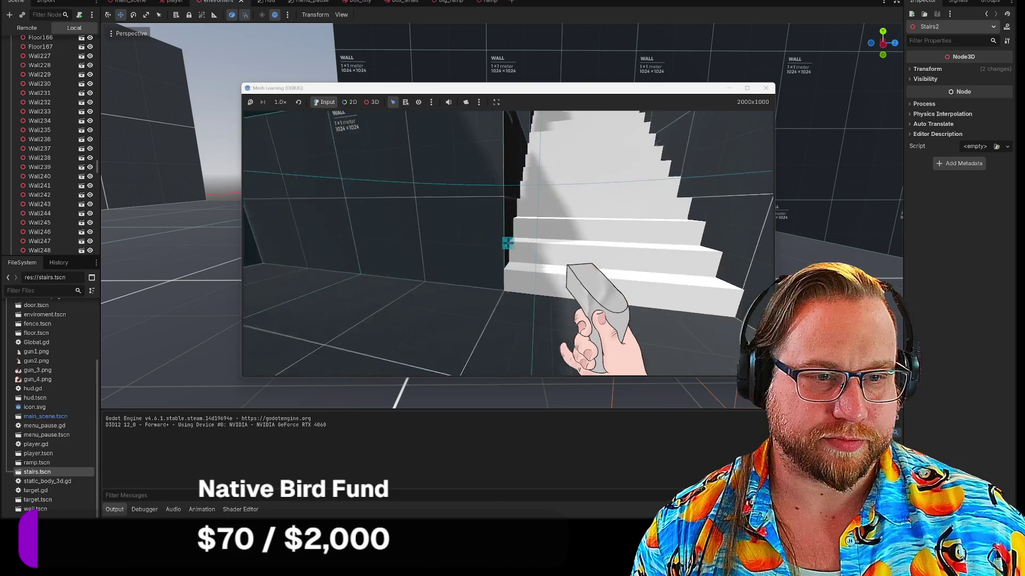
pyautogui.press('w')
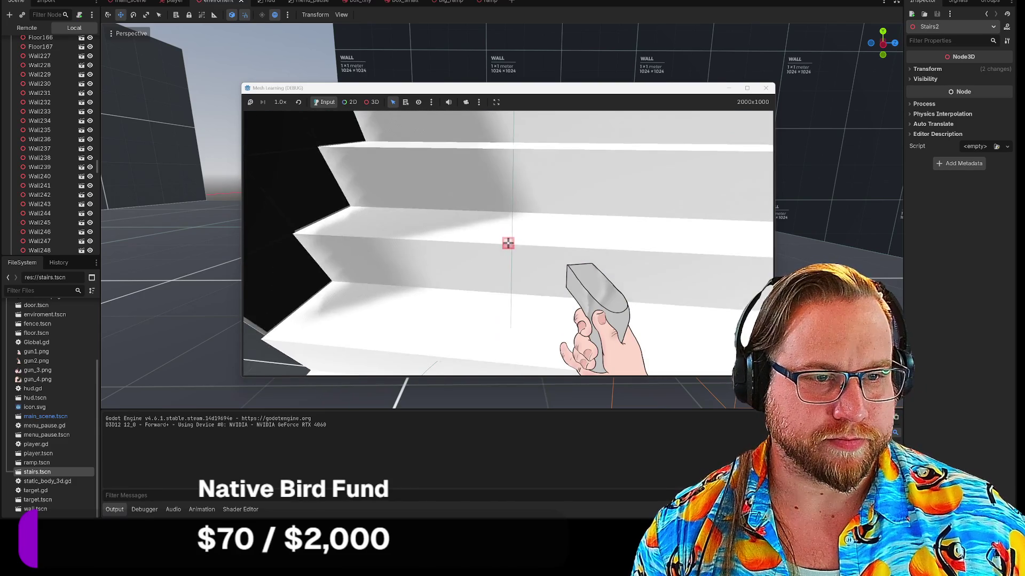
pyautogui.press('w')
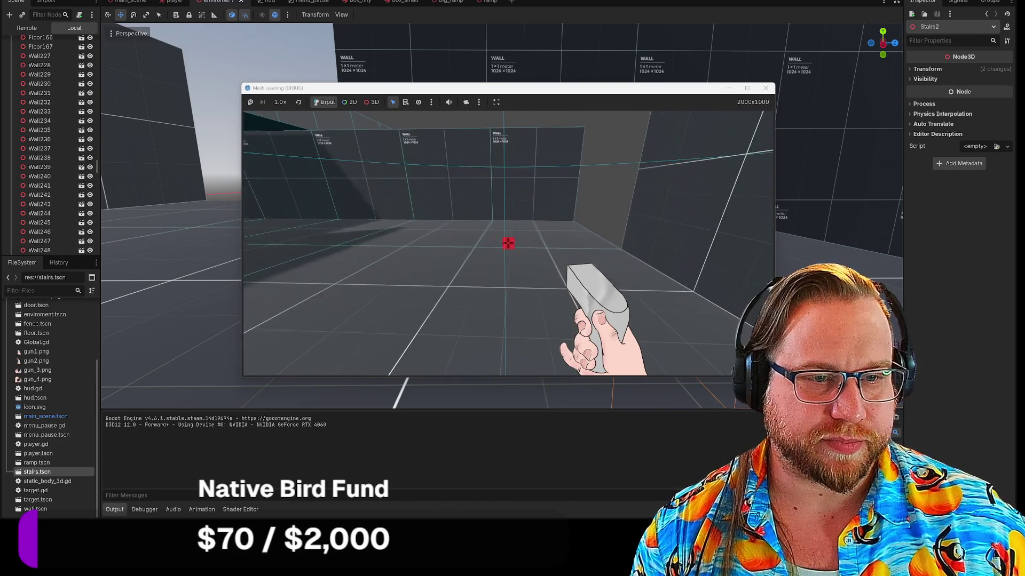
pyautogui.press('w')
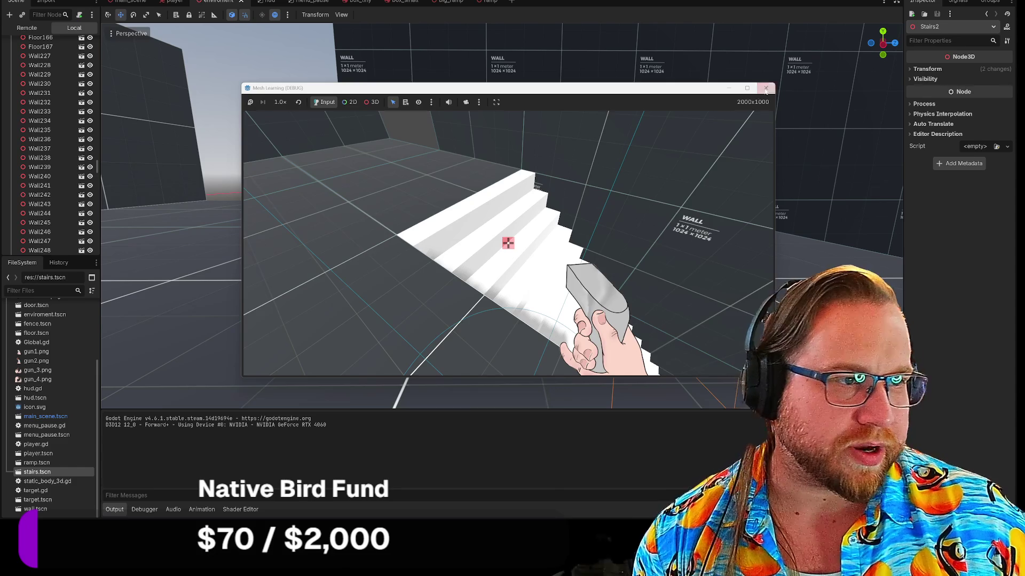
pyautogui.click(766, 88)
pyautogui.press('w')
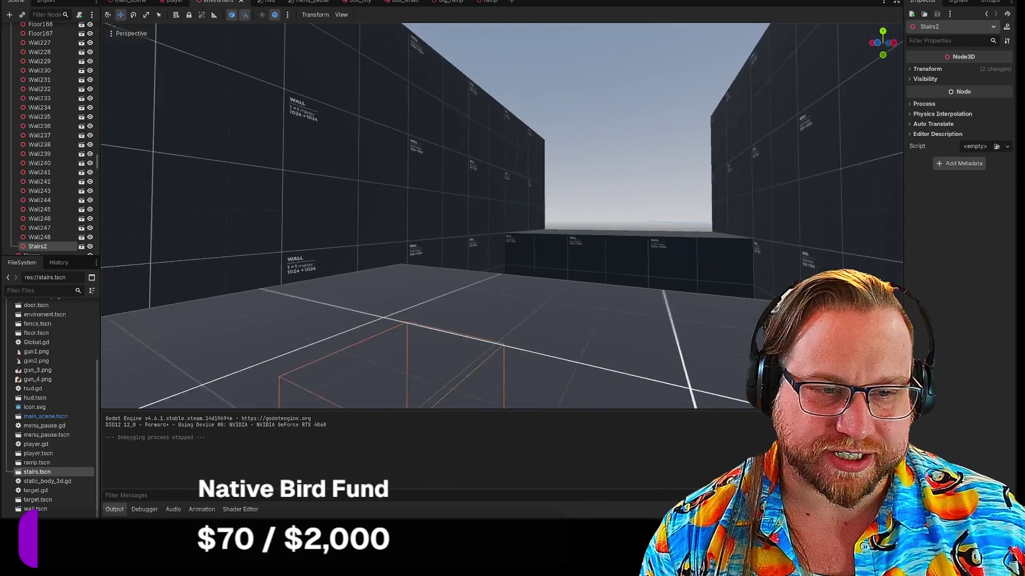
pyautogui.press('s')
pyautogui.click(442, 144)
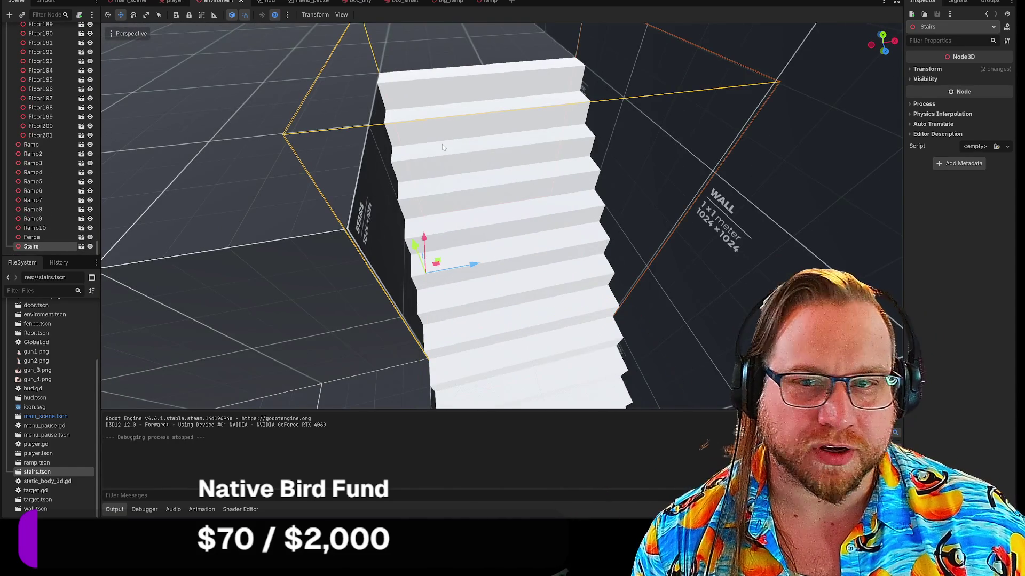
pyautogui.press('w')
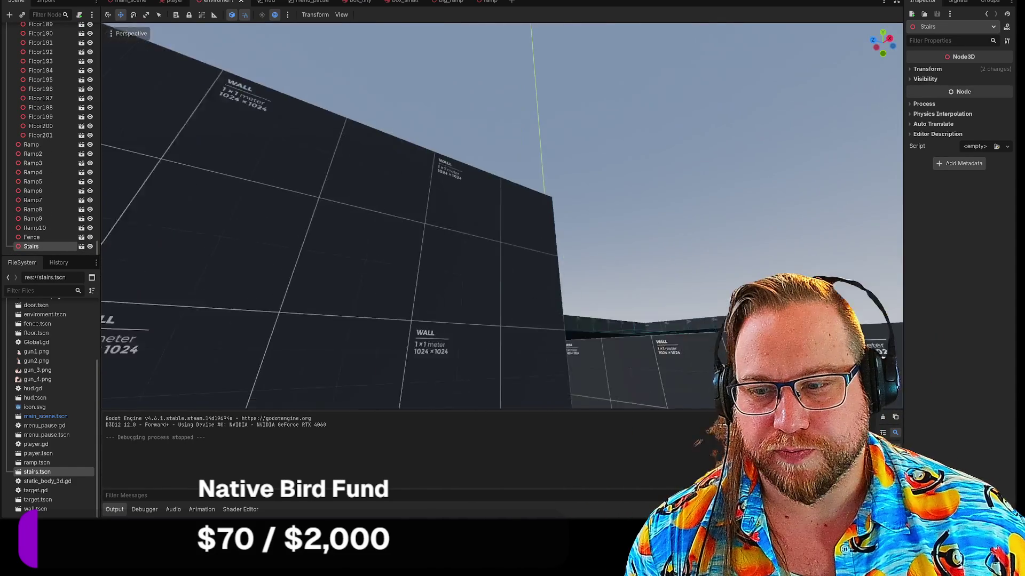
pyautogui.press('s')
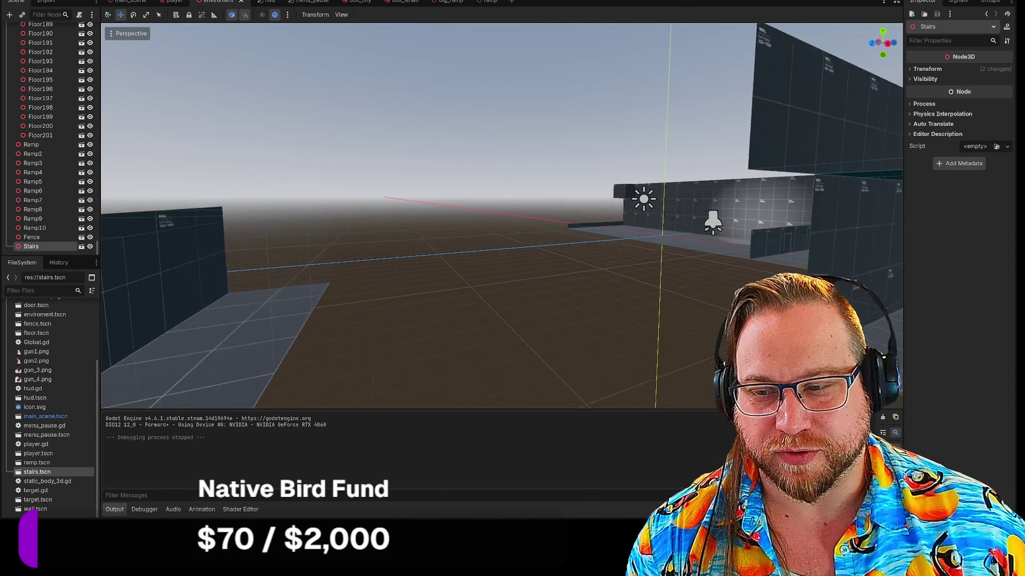
pyautogui.press('w')
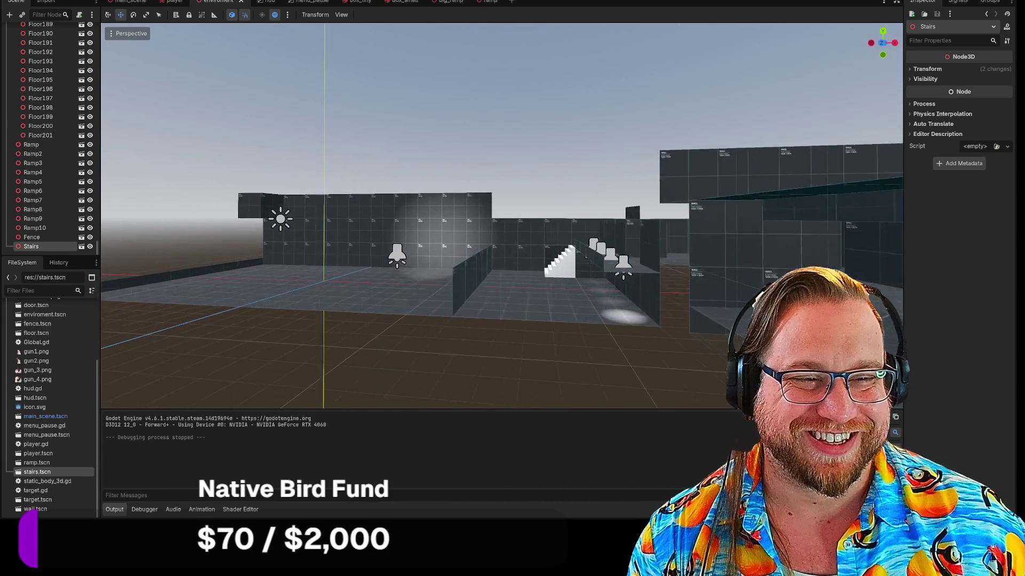
pyautogui.press('w')
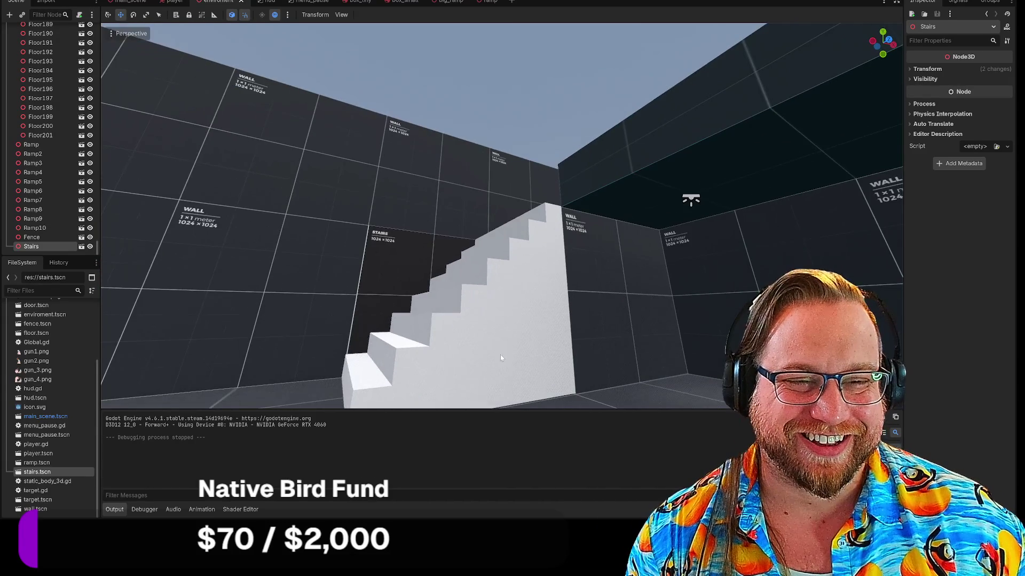
pyautogui.click(493, 342)
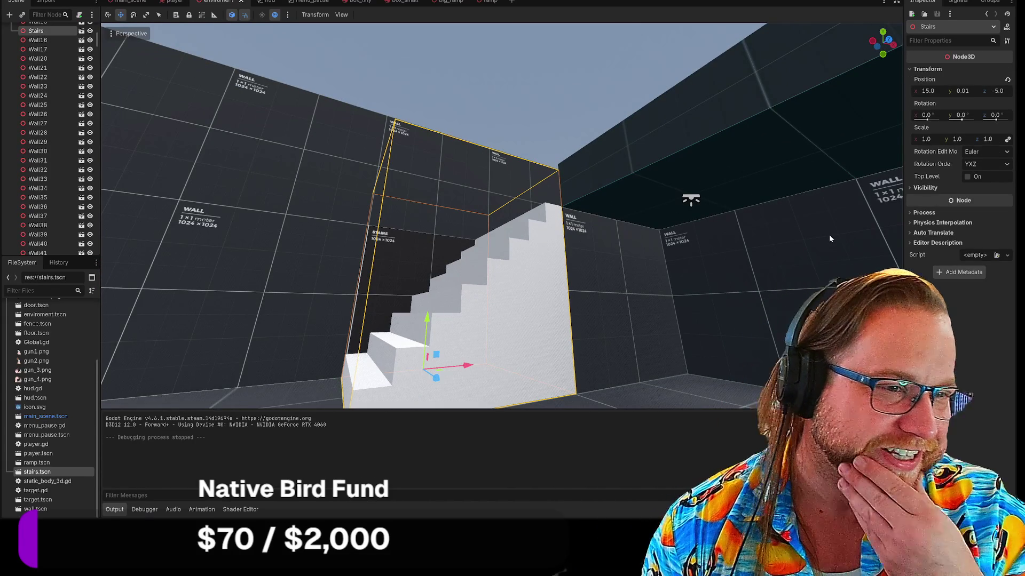
pyautogui.press('s')
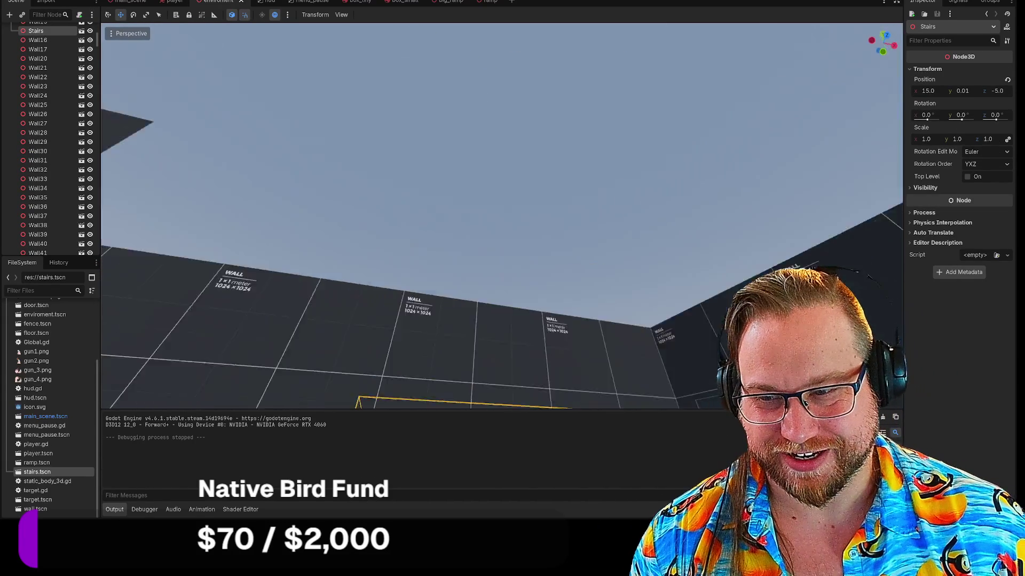
pyautogui.press('q')
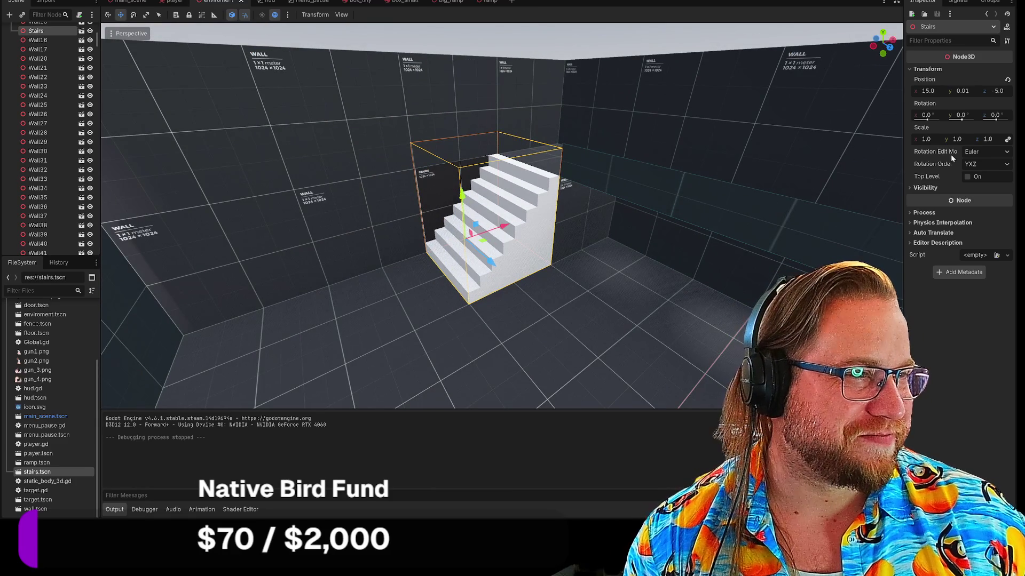
pyautogui.press('s')
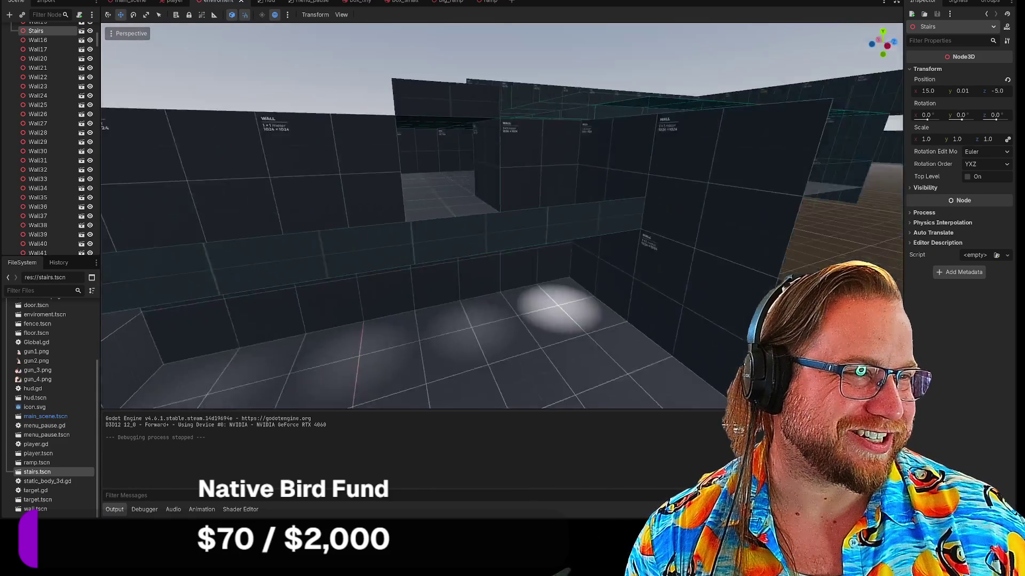
pyautogui.press('w')
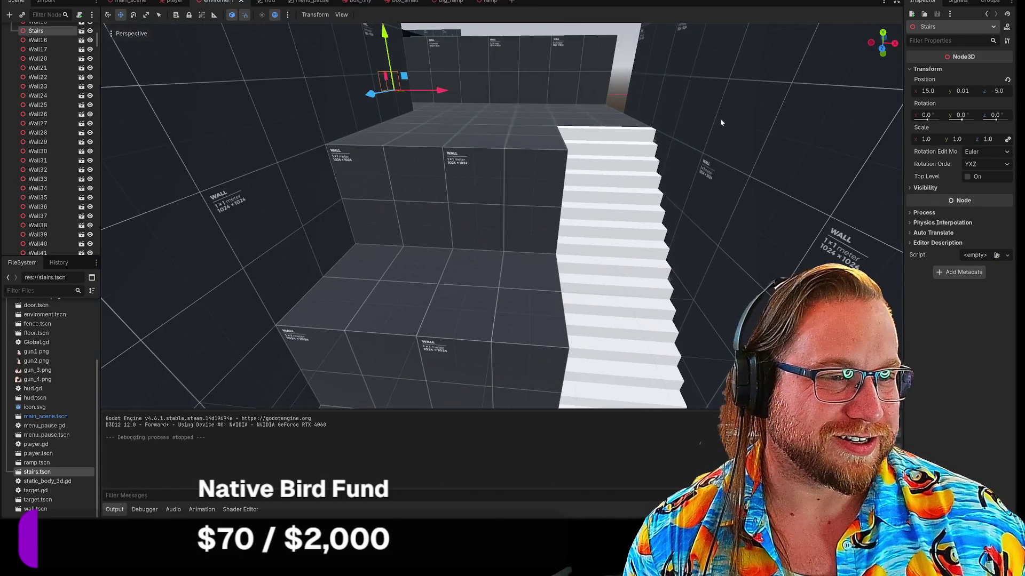
pyautogui.click(662, 158)
pyautogui.click(628, 160)
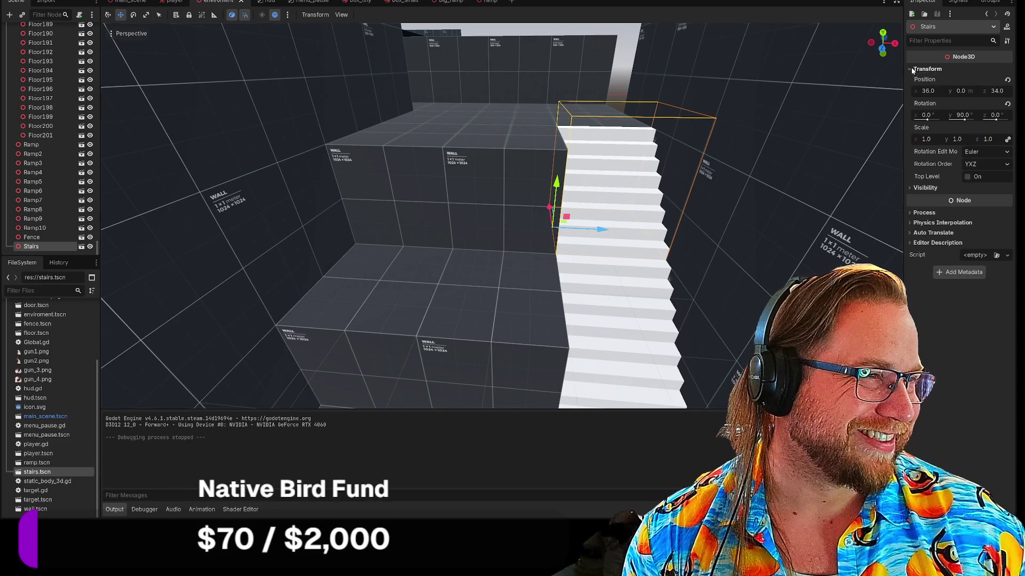
pyautogui.click(964, 92)
# Select Stairs2 and set its Transform Position Y to -1.8.
pyautogui.write('0.01')
pyautogui.click(711, 354)
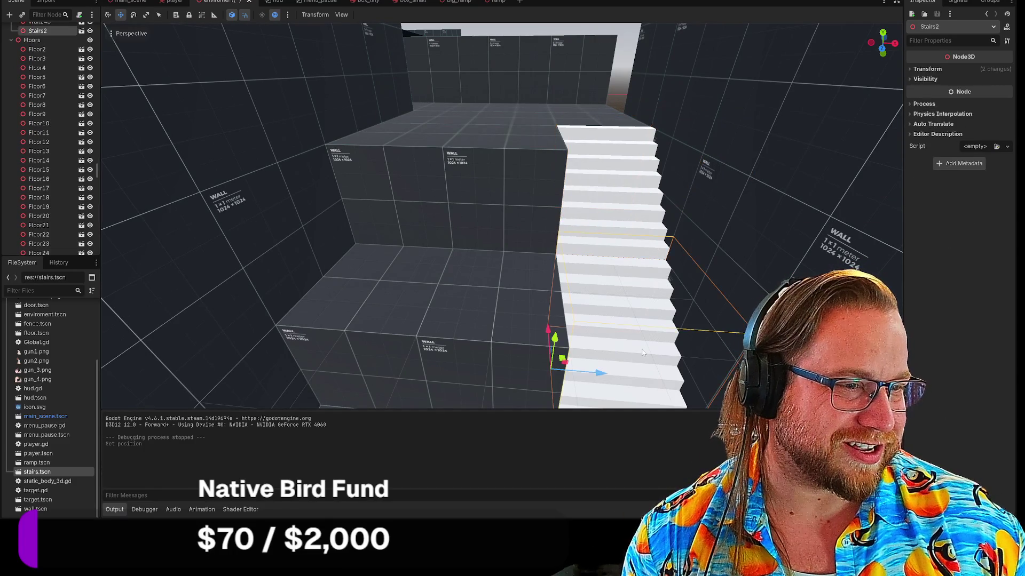
pyautogui.click(927, 69)
pyautogui.click(963, 91)
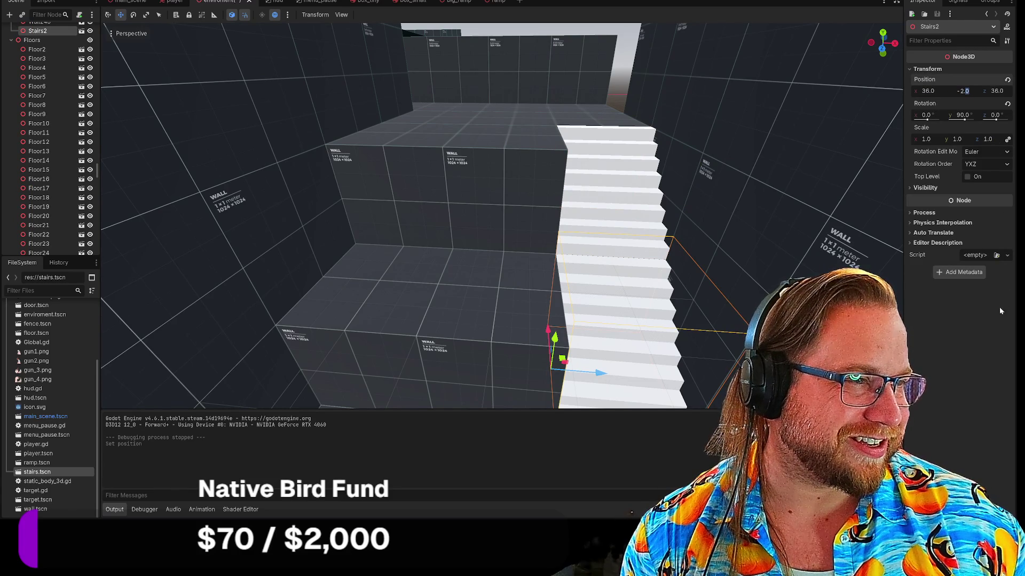
pyautogui.write('9')
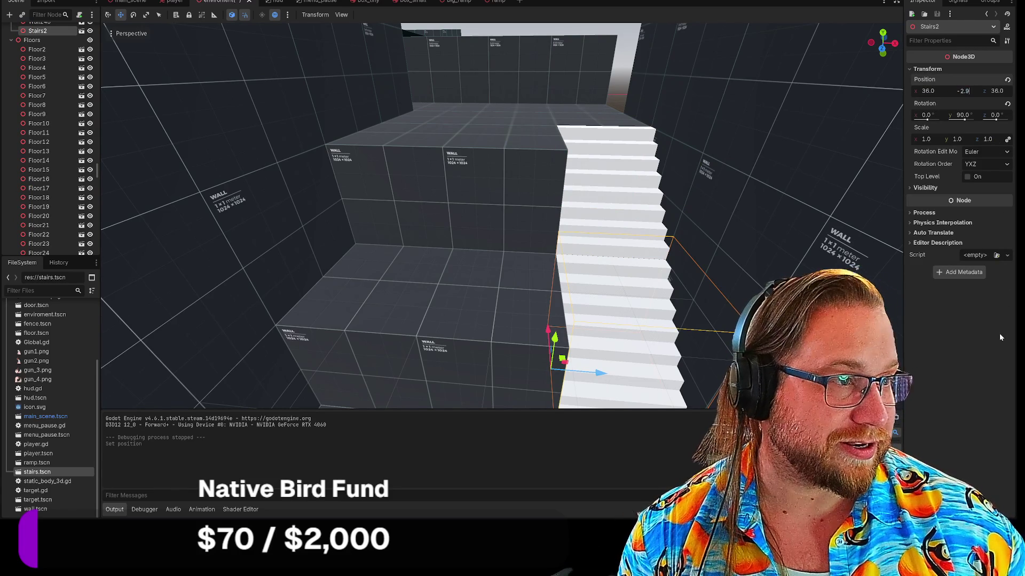
pyautogui.write('1')
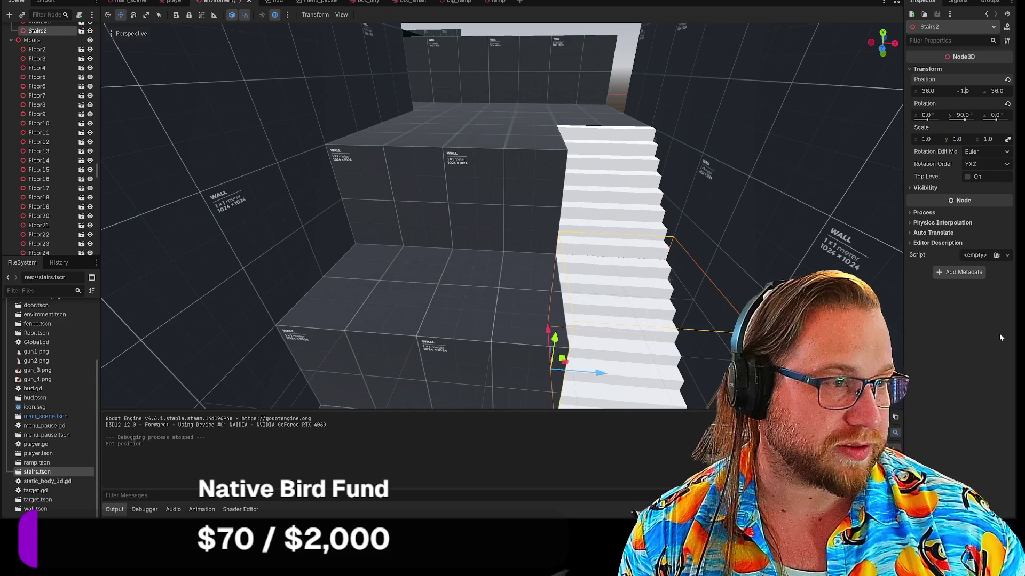
pyautogui.press('End')
pyautogui.press('BackSpace')
pyautogui.write('8')
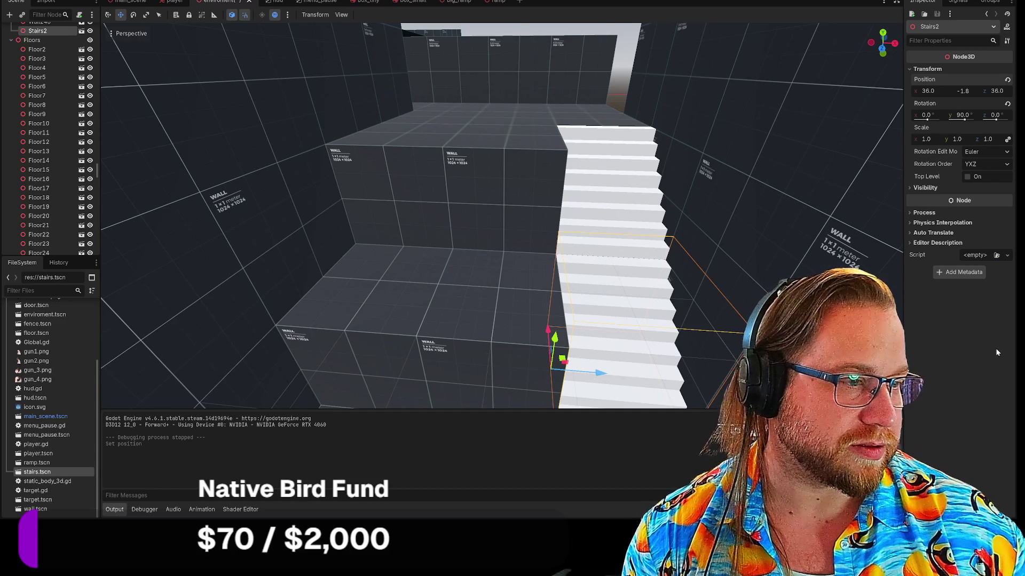
pyautogui.press('Return')
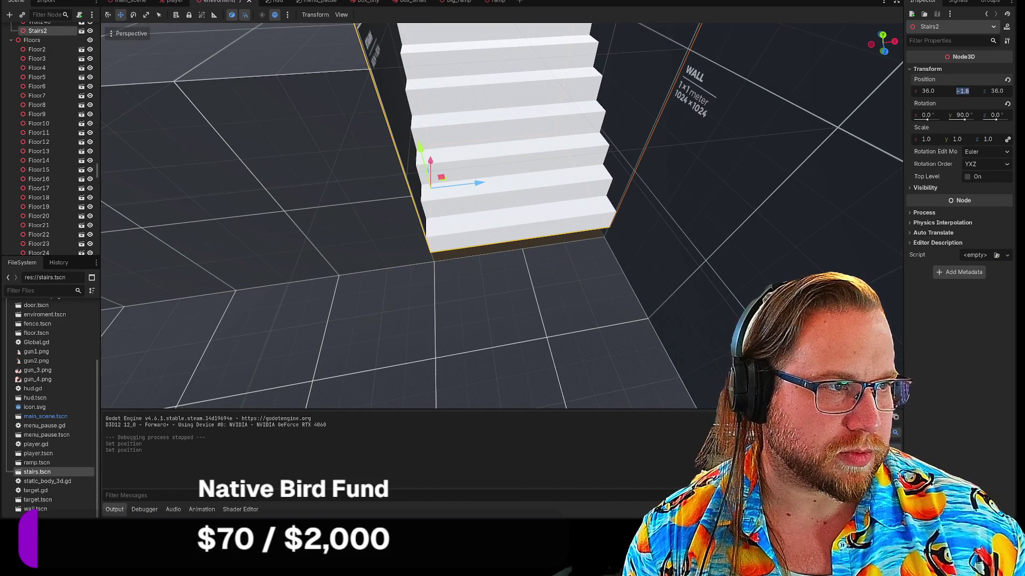
# Try Stairs2 Y positions of -1.9 and -2.0, checking from a low angle.
pyautogui.press('BackSpace')
pyautogui.write('9')
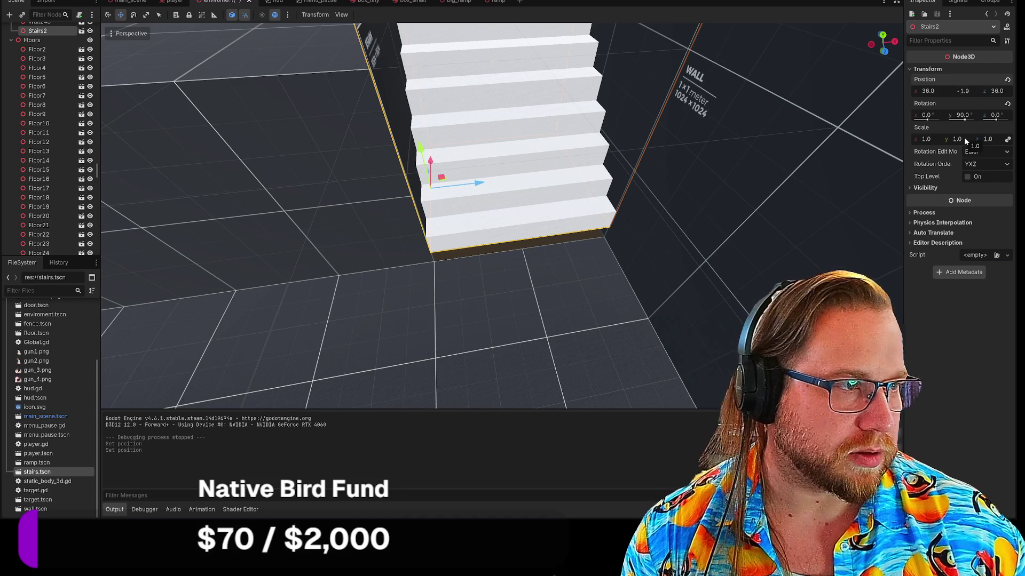
pyautogui.press('Return')
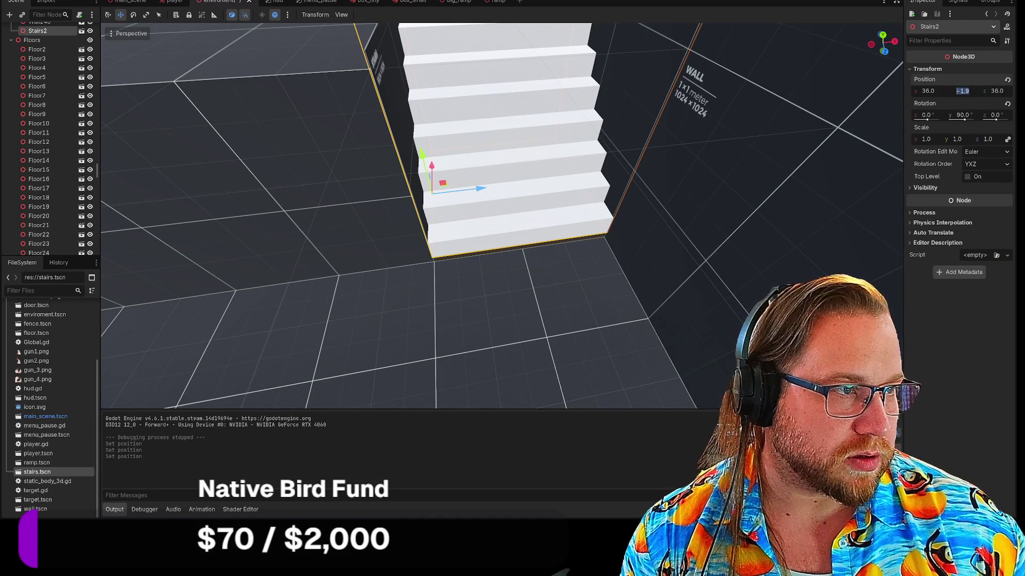
pyautogui.press('BackSpace')
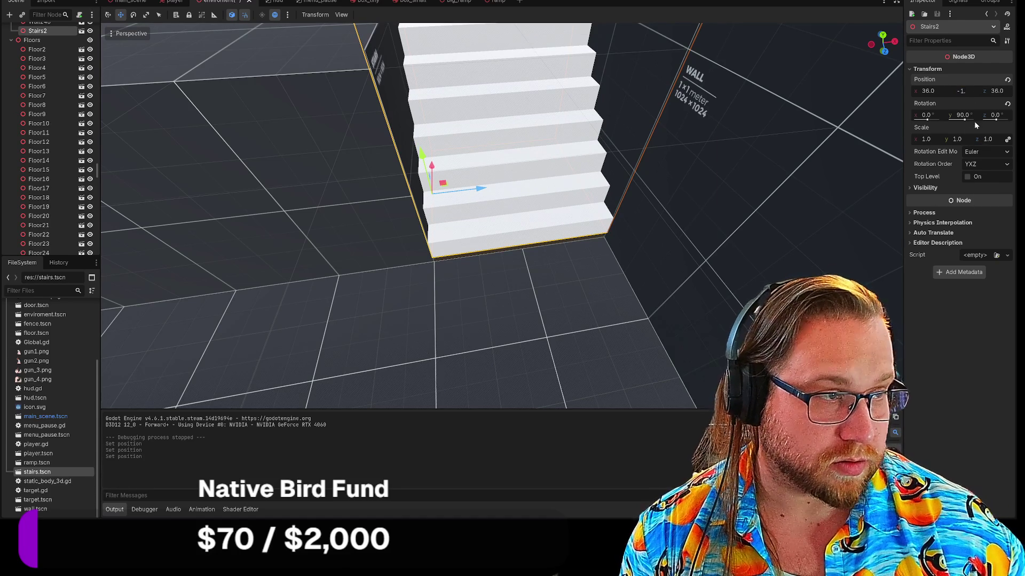
pyautogui.press('BackSpace')
pyautogui.press('BackSpace')
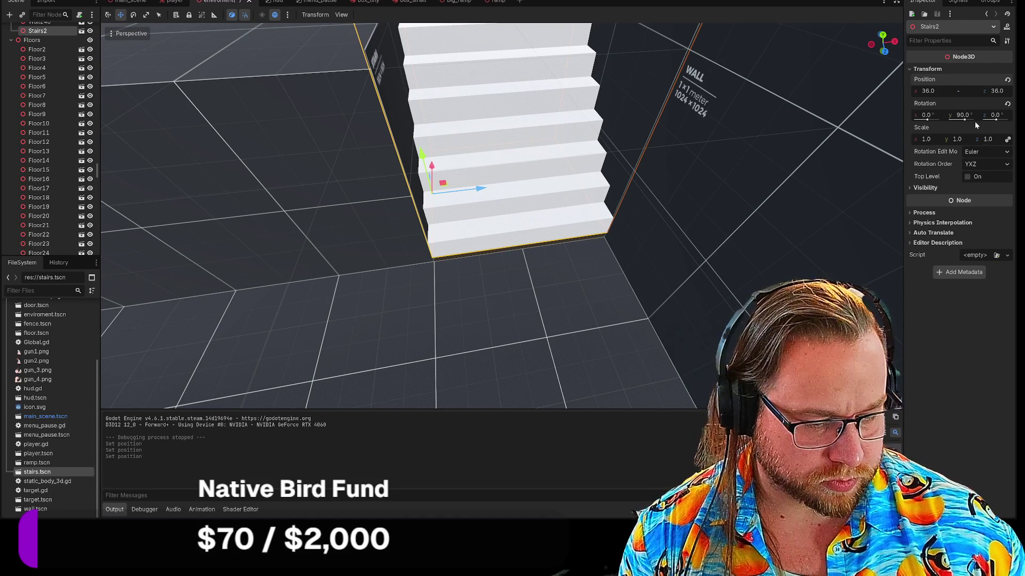
pyautogui.write('-2')
pyautogui.press('Return')
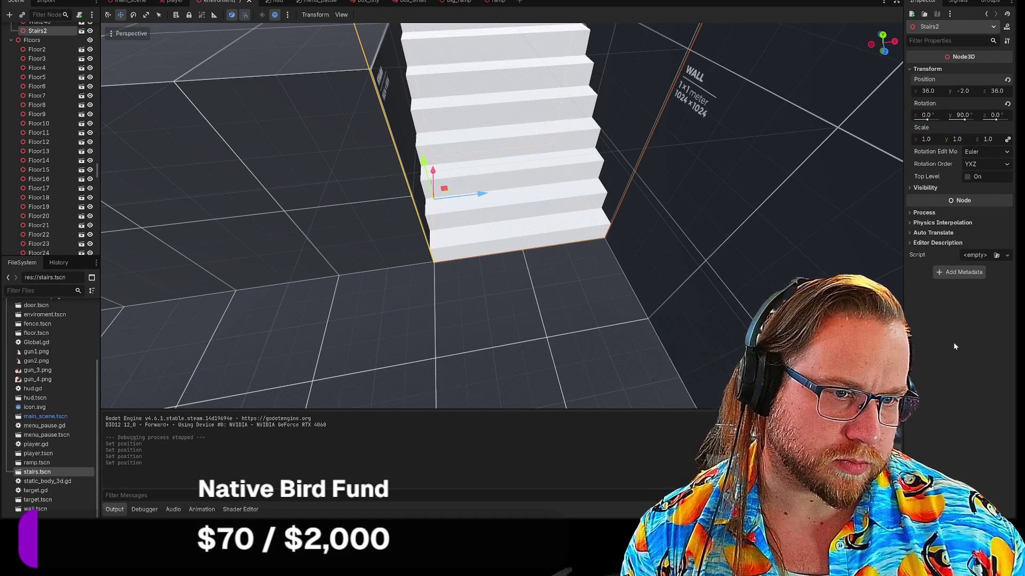
pyautogui.moveTo(617, 238); pyautogui.dragTo(604, 198)
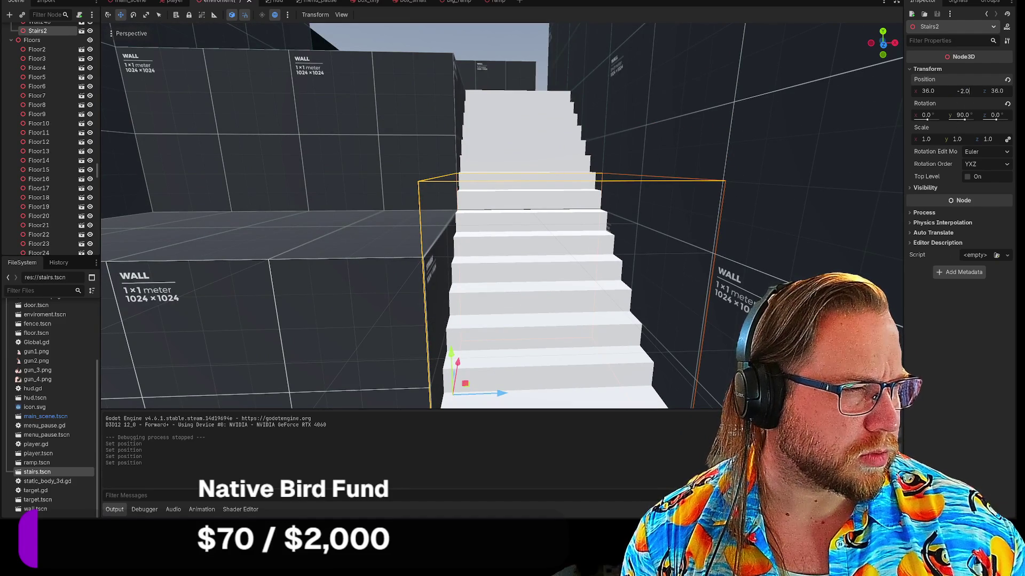
# Settle Stairs2's Y position at -1.9, frame the staircase, and run the game.
pyautogui.press('BackSpace')
pyautogui.press('BackSpace')
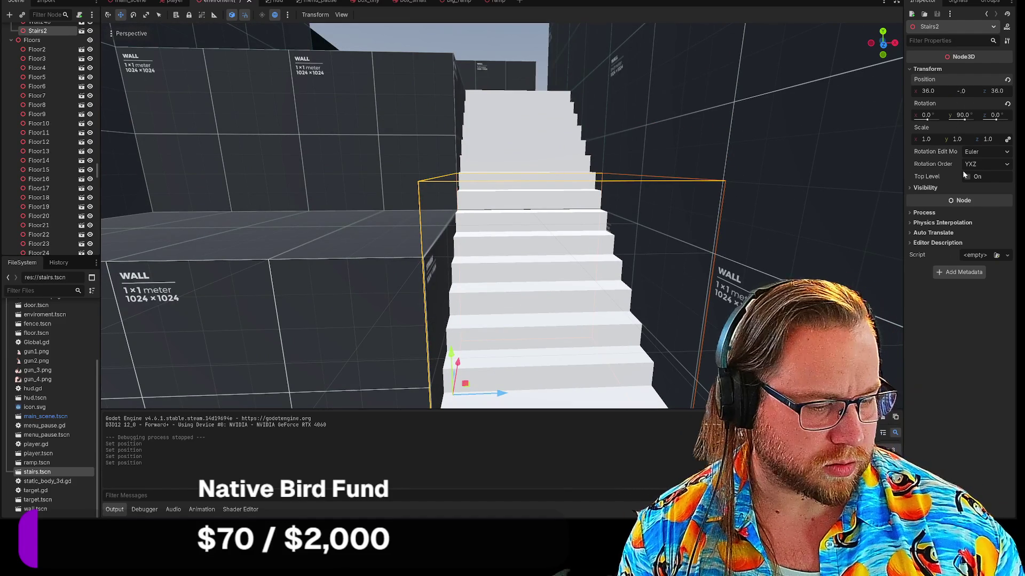
pyautogui.press('Delete')
pyautogui.write('1.9')
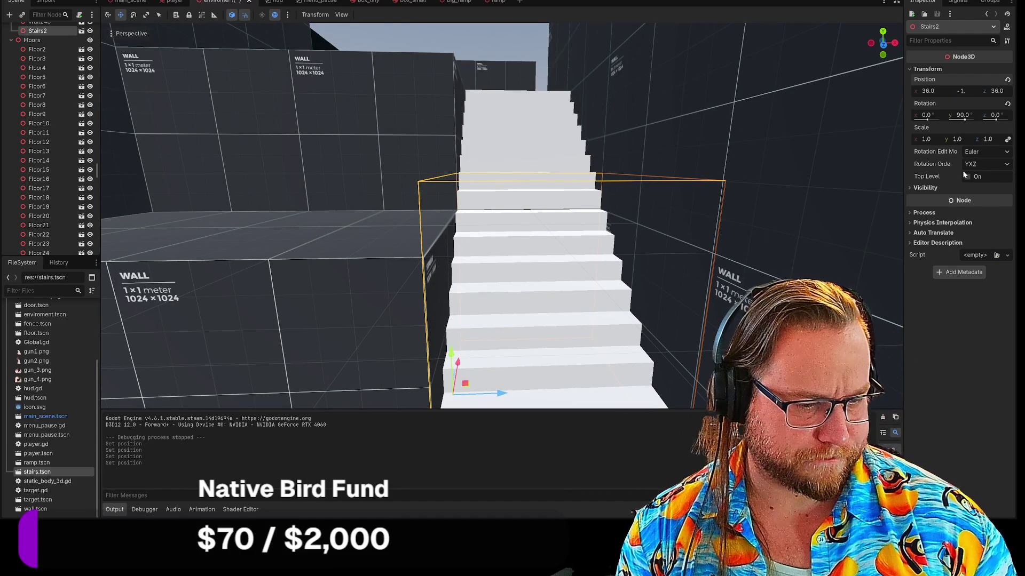
pyautogui.press('Return')
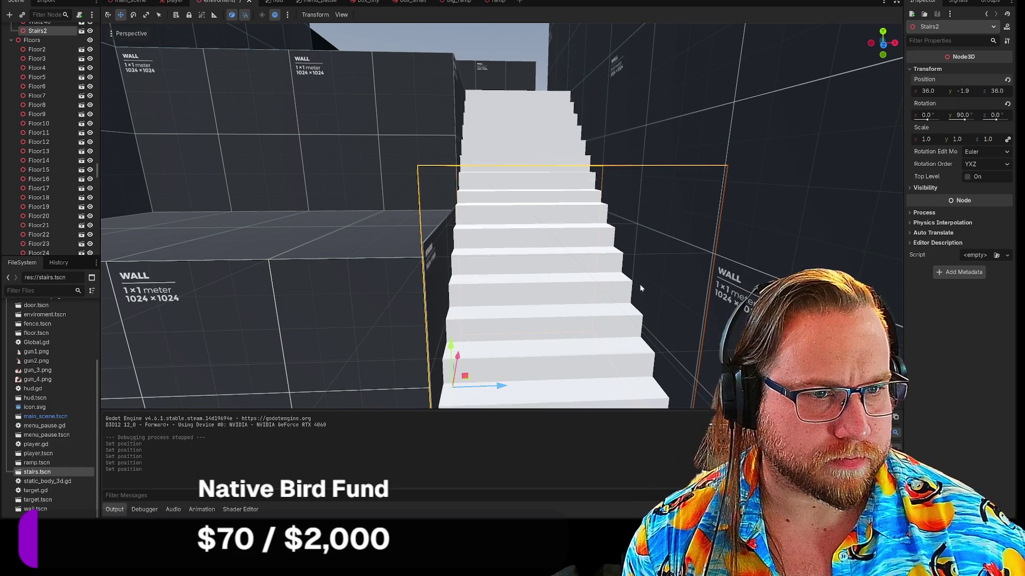
pyautogui.press('w')
pyautogui.press('s')
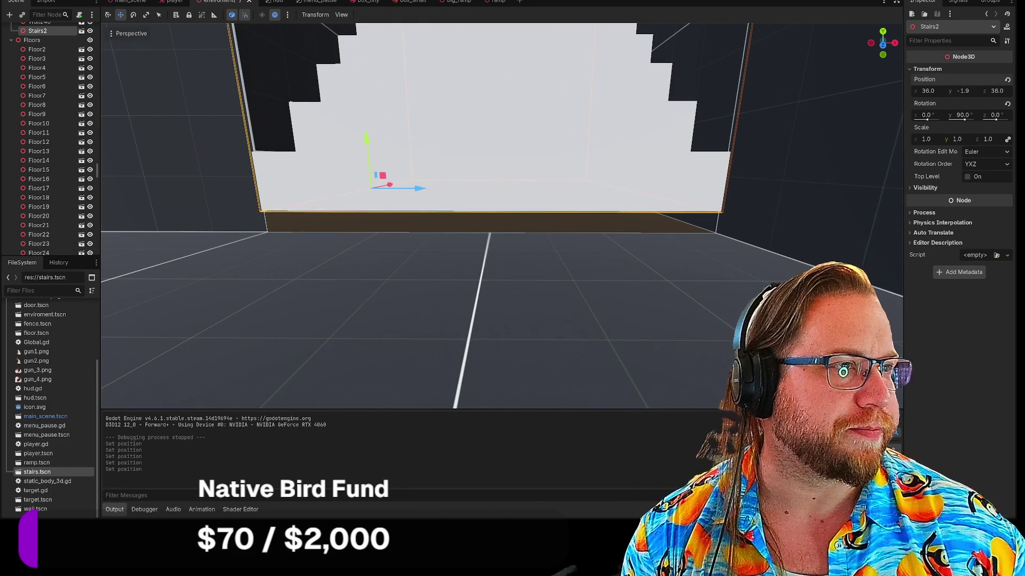
pyautogui.press('F5')
# Walk the player down toward the lowered staircase and look around.
pyautogui.press('w')
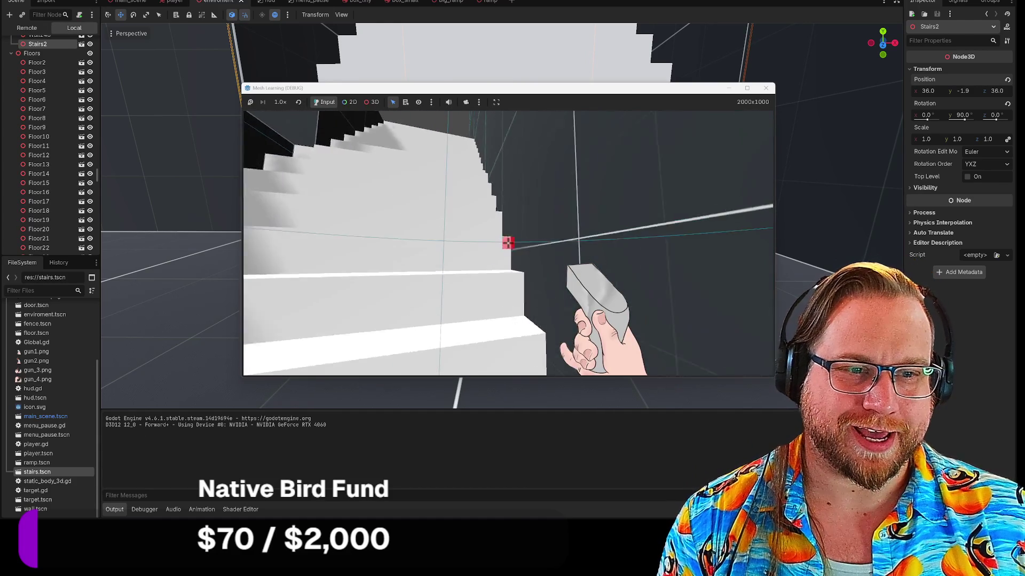
pyautogui.moveTo(508, 243)
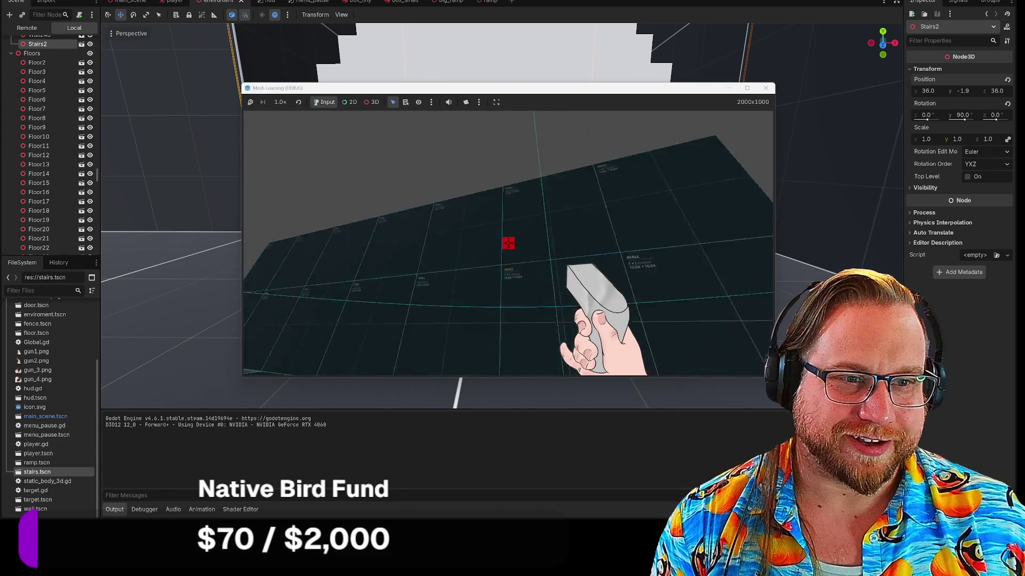
# Close the test run and lower floor tiles Floor141 and Floor167 slightly.
pyautogui.click(766, 89)
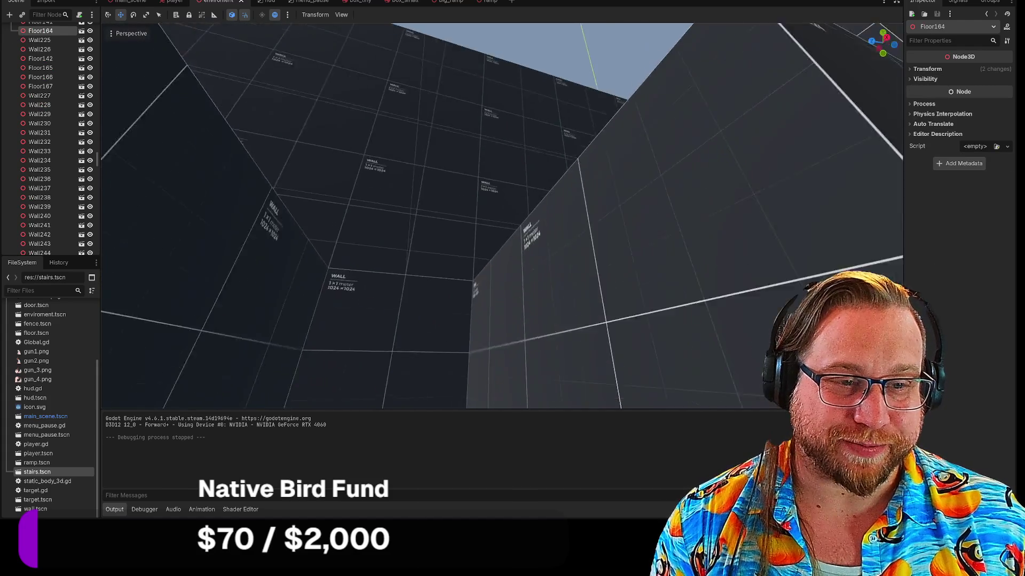
pyautogui.click(377, 195)
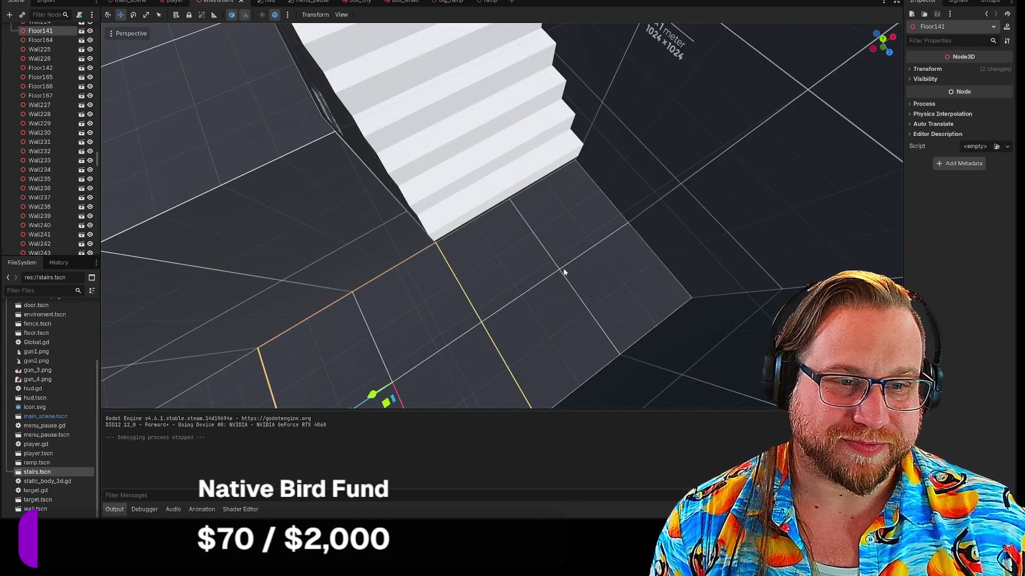
pyautogui.keyDown('shift'); pyautogui.click(563, 267); pyautogui.keyUp('shift')
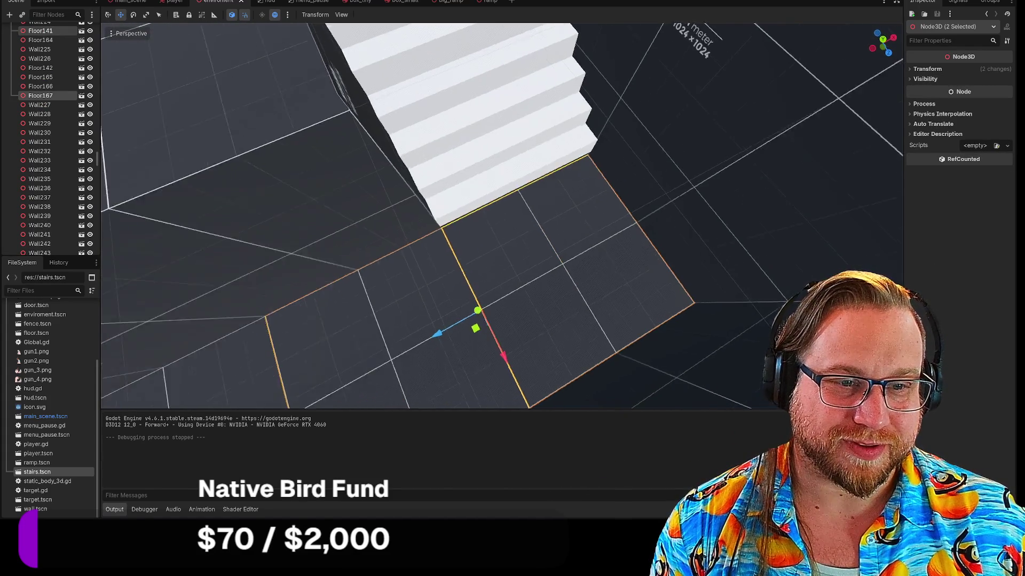
pyautogui.moveTo(485, 352); pyautogui.dragTo(486, 353)
# Raise the far floor tile Floor164 with its Y arrow.
pyautogui.moveTo(582, 328); pyautogui.dragTo(582, 328)
pyautogui.click(552, 209)
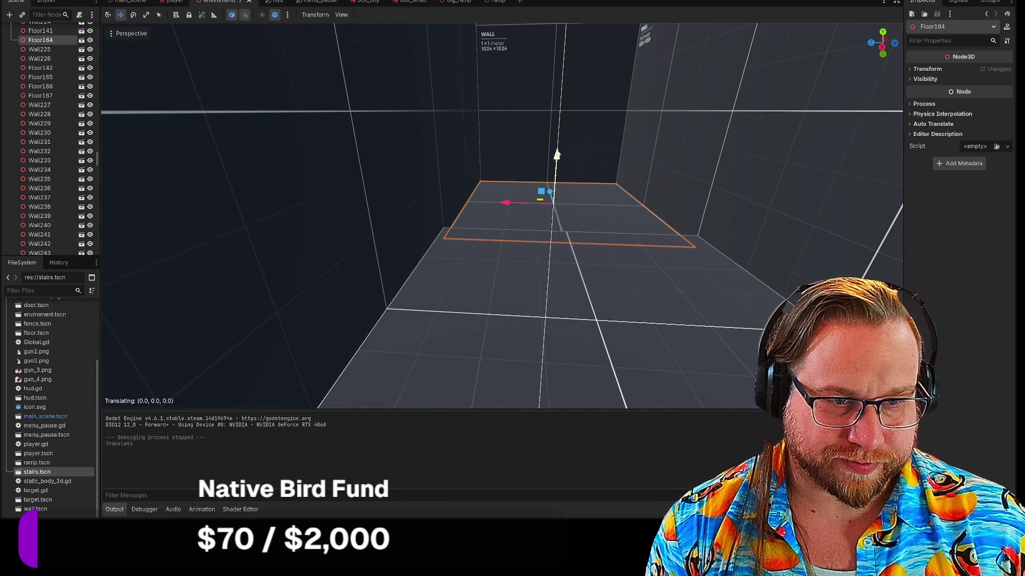
pyautogui.moveTo(556, 151); pyautogui.dragTo(556, 144)
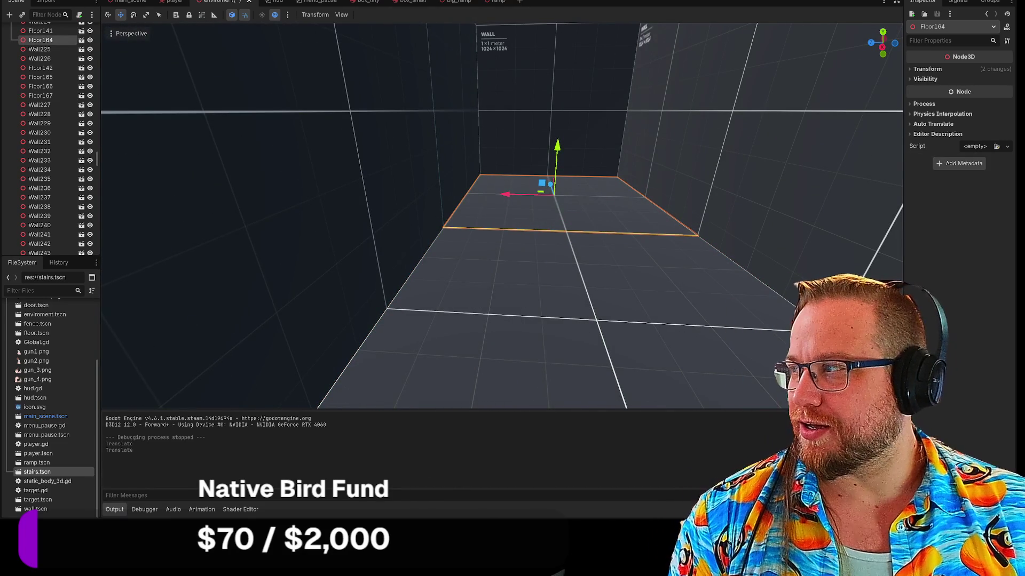
pyautogui.press('F5')
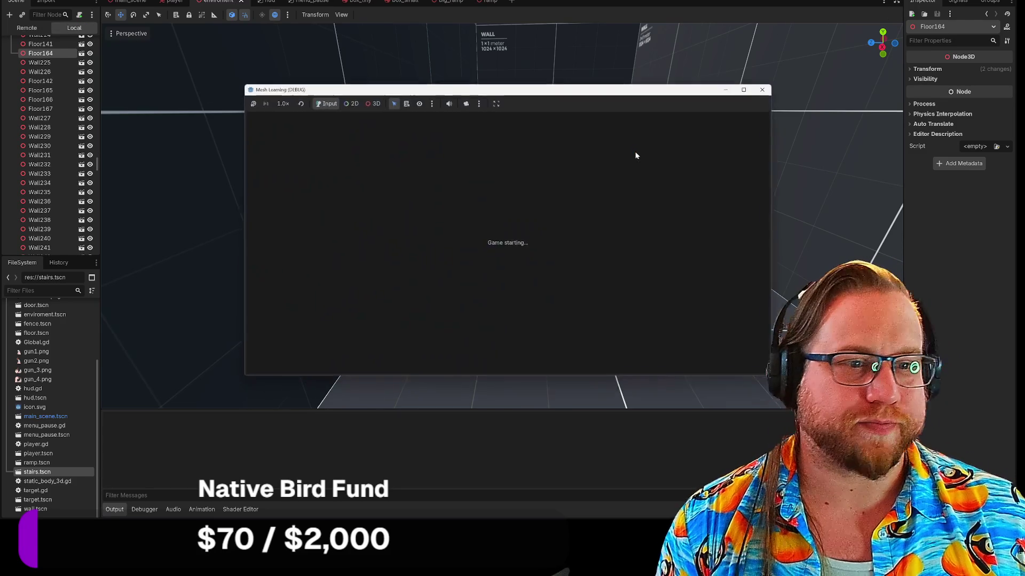
pyautogui.press('w')
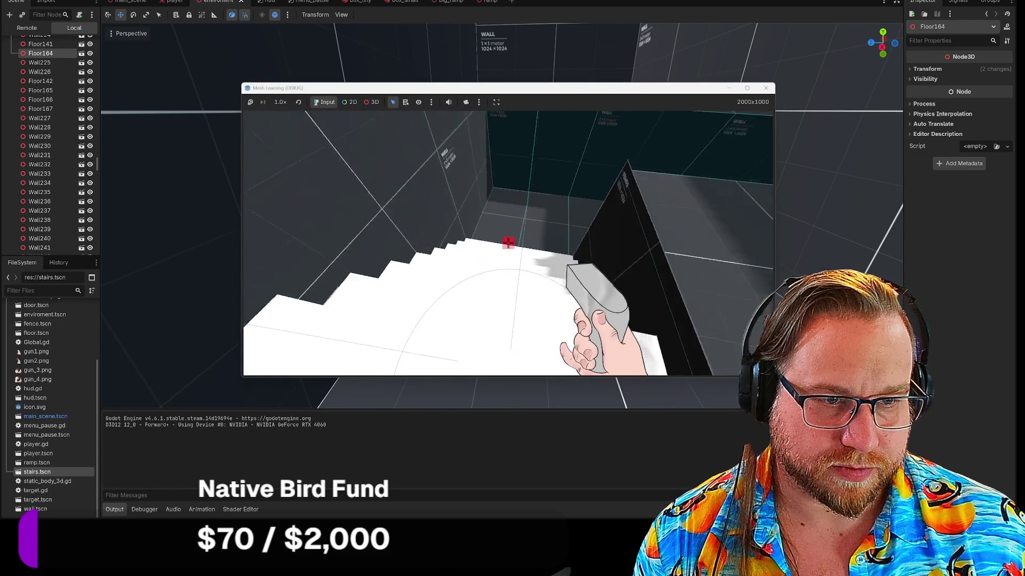
pyautogui.press('w')
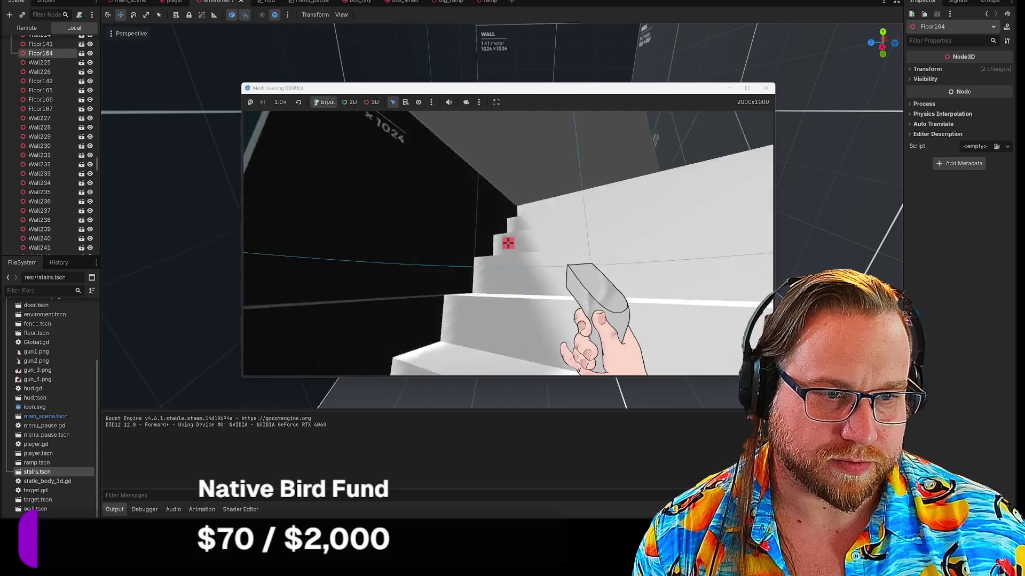
pyautogui.press('w')
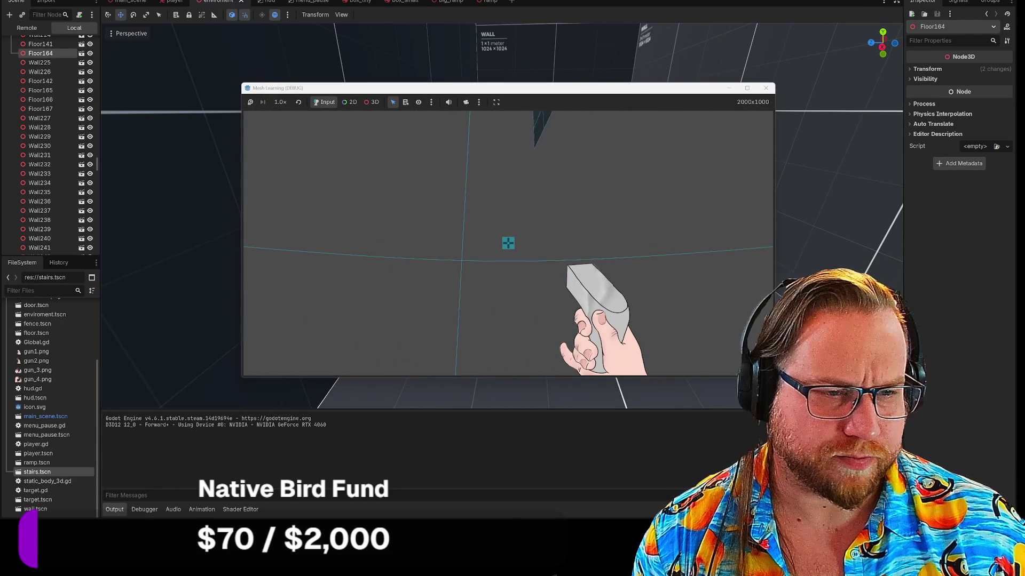
pyautogui.click(764, 91)
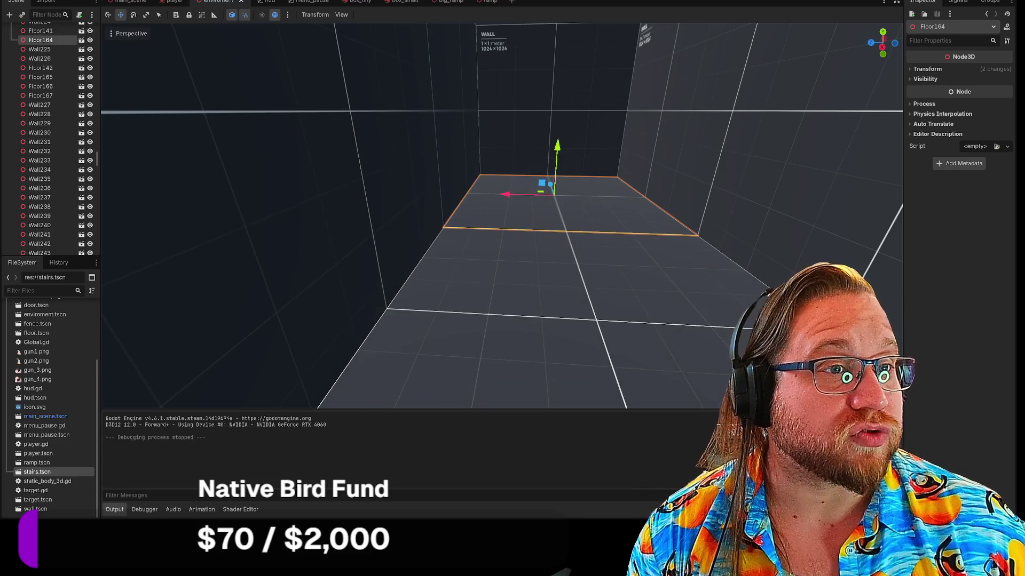
pyautogui.press('F5')
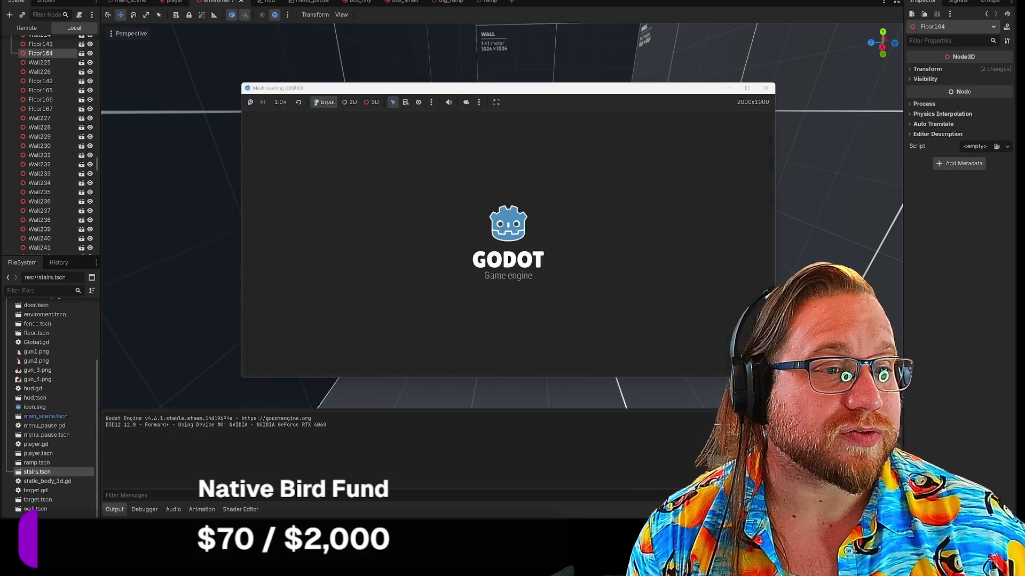
pyautogui.press('w')
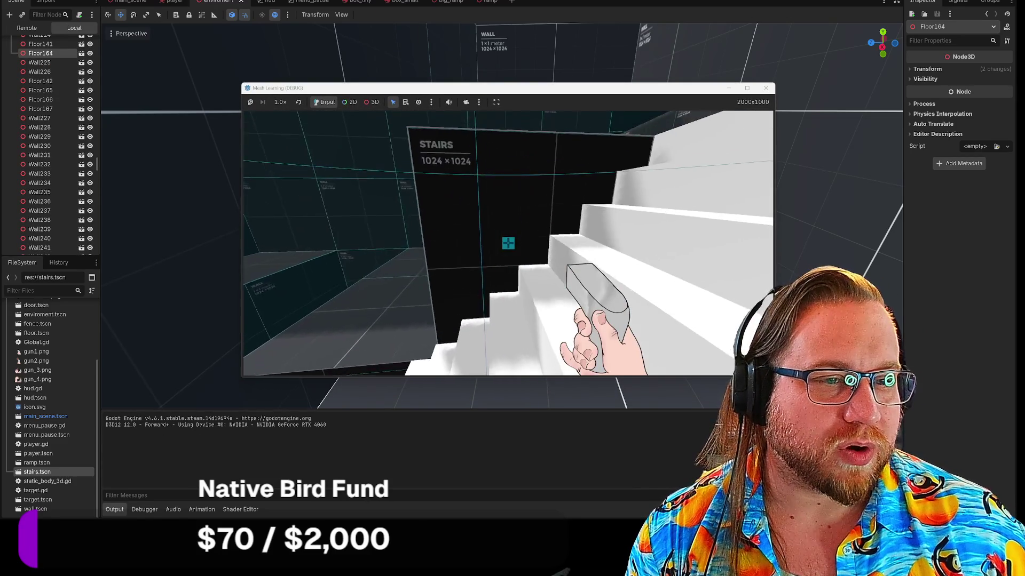
pyautogui.moveTo(508, 243)
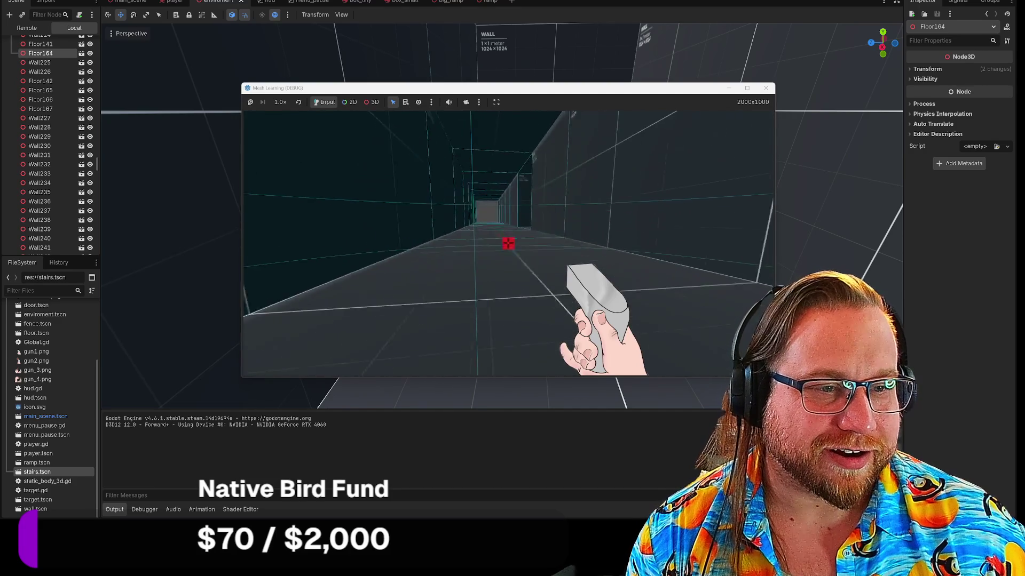
pyautogui.press('w')
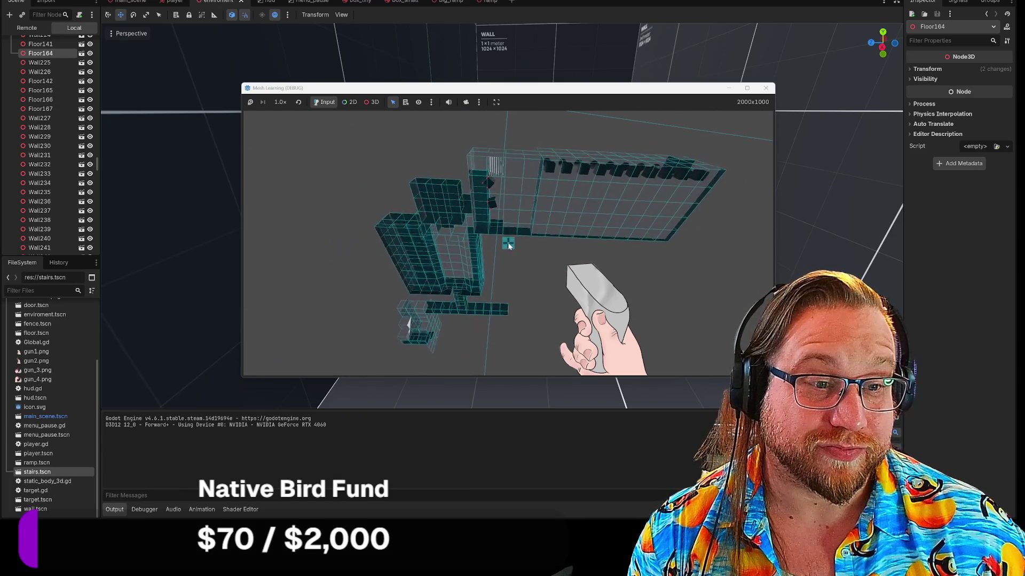
pyautogui.click(765, 88)
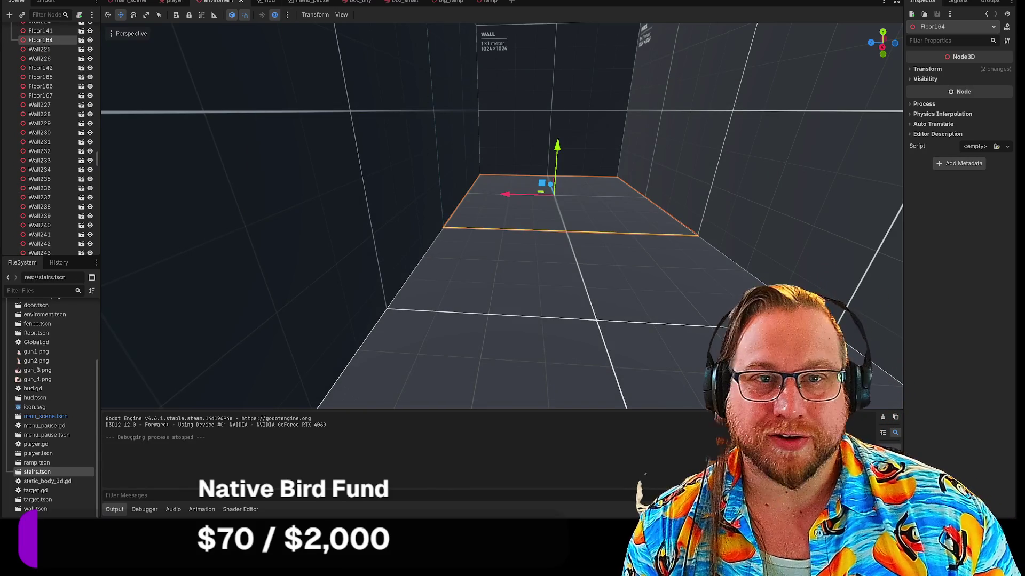
# Delete the MeshInstance3D STAIRS label plane in stairs.tscn and check the staircase in main_scene.
pyautogui.doubleClick(37, 473)
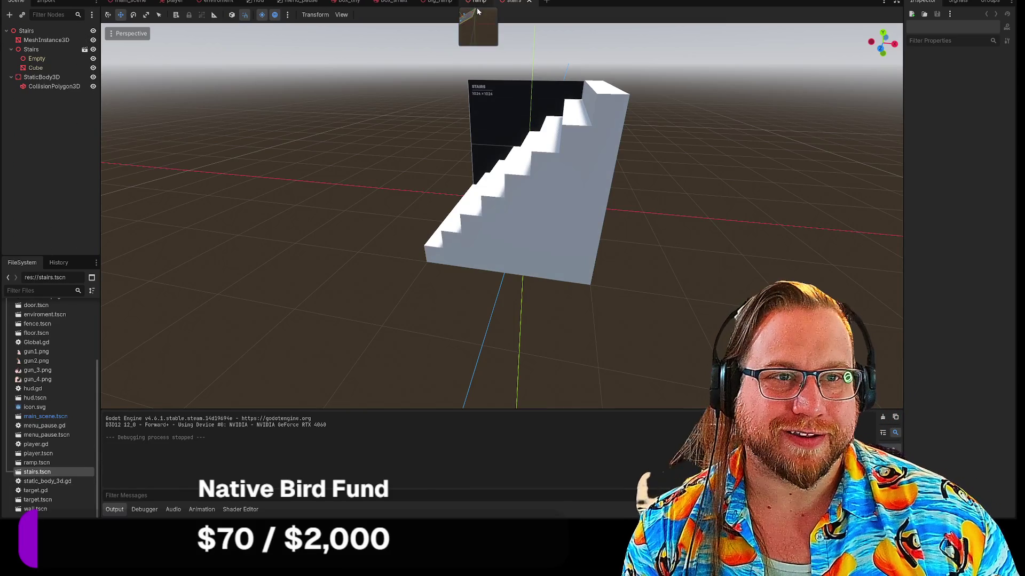
pyautogui.click(501, 104)
pyautogui.press('Delete')
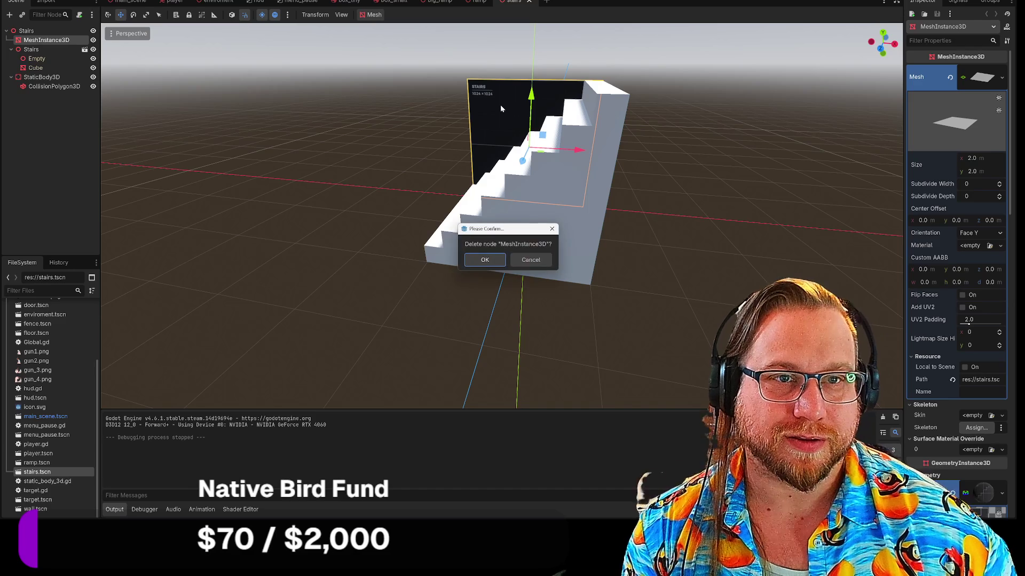
pyautogui.click(485, 260)
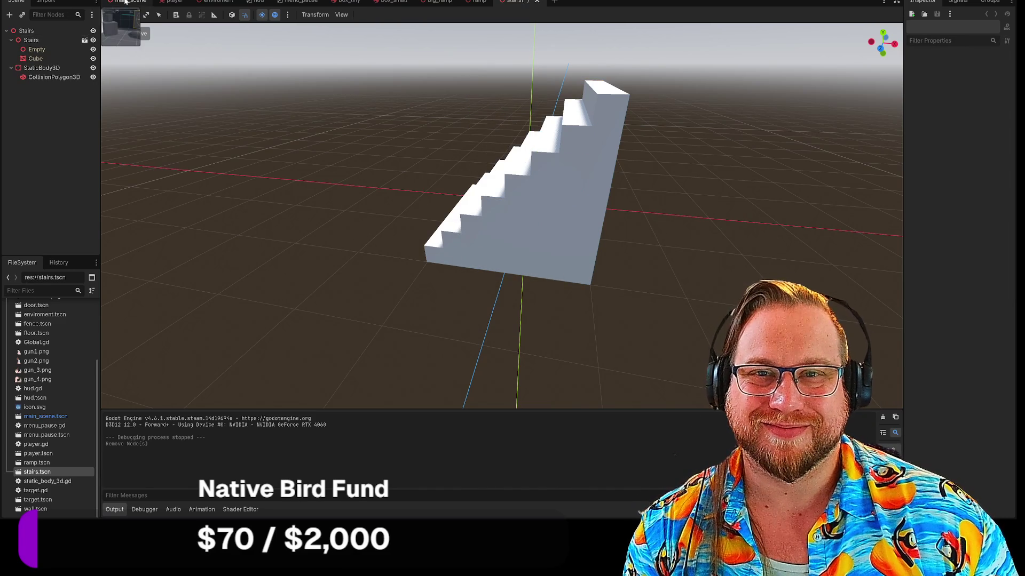
pyautogui.click(125, 3)
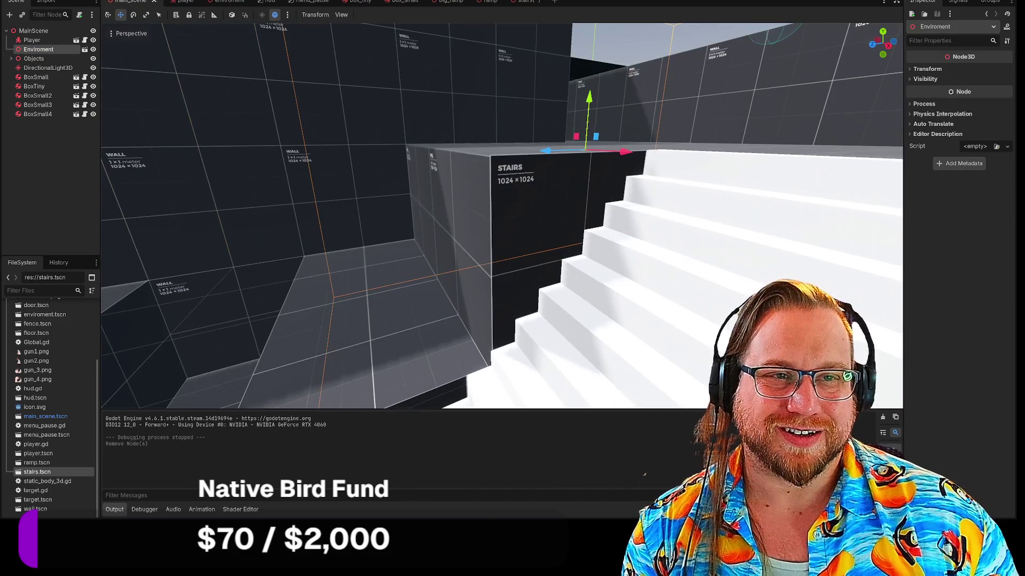
pyautogui.rightClick(525, 1)
pyautogui.click(430, 16)
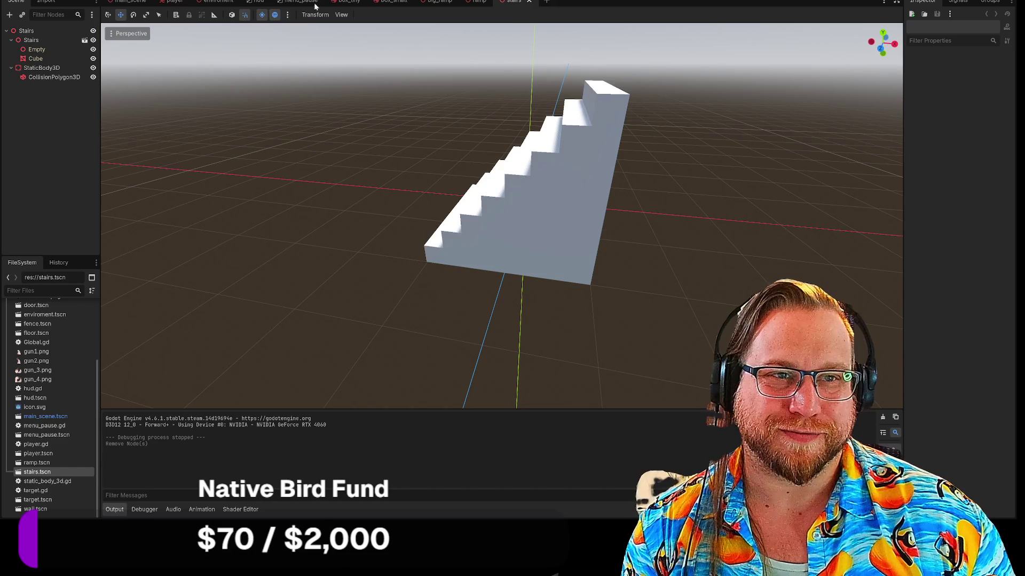
pyautogui.click(130, 2)
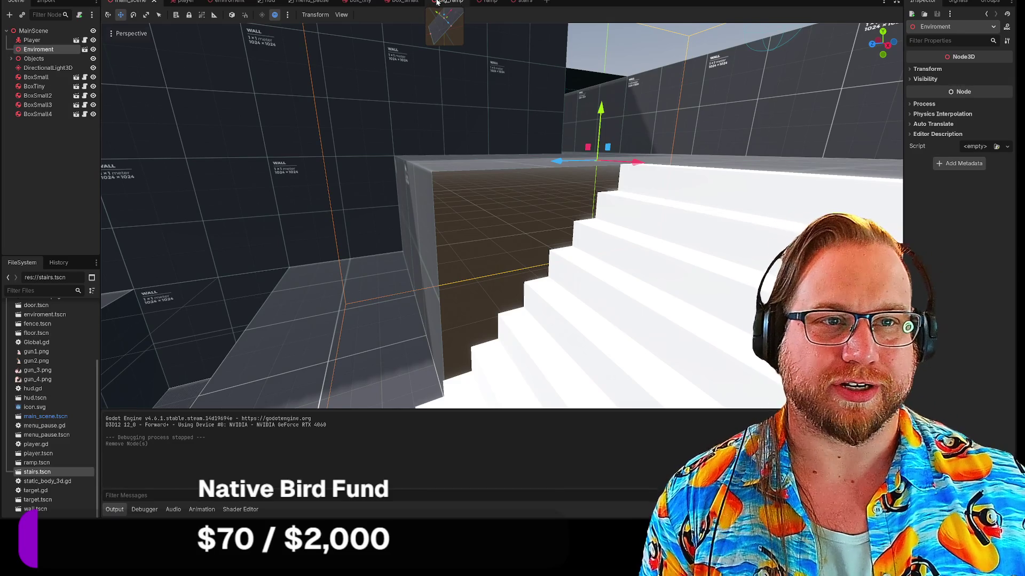
# In the enviroment scene, select two walls beside the white stairs and do a quick F5 test run.
pyautogui.click(233, 4)
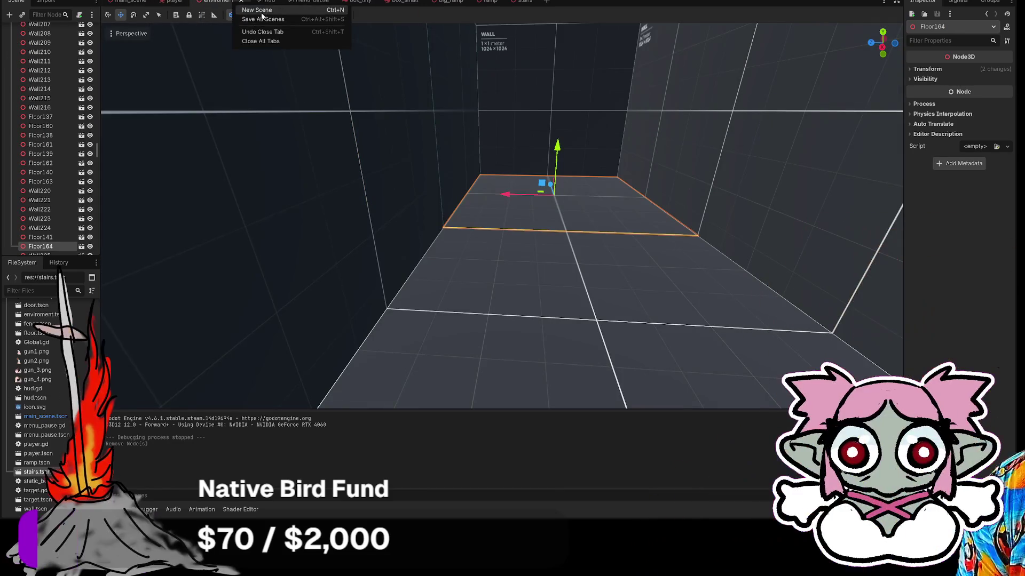
pyautogui.moveTo(462, 212); pyautogui.dragTo(463, 212)
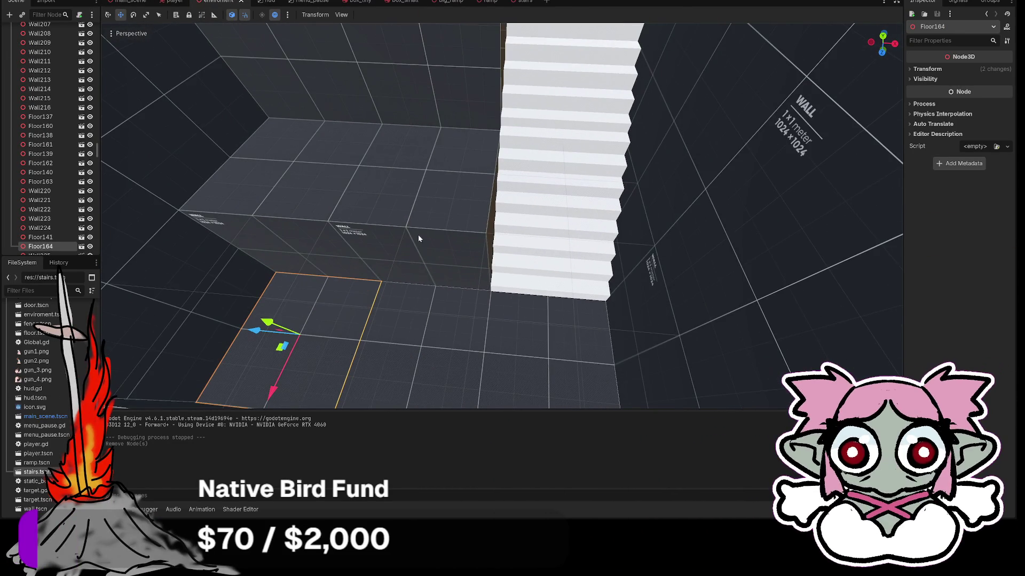
pyautogui.keyDown('shift'); pyautogui.click(441, 270); pyautogui.keyUp('shift')
pyautogui.keyDown('shift'); pyautogui.click(456, 79); pyautogui.keyUp('shift')
pyautogui.press('F5')
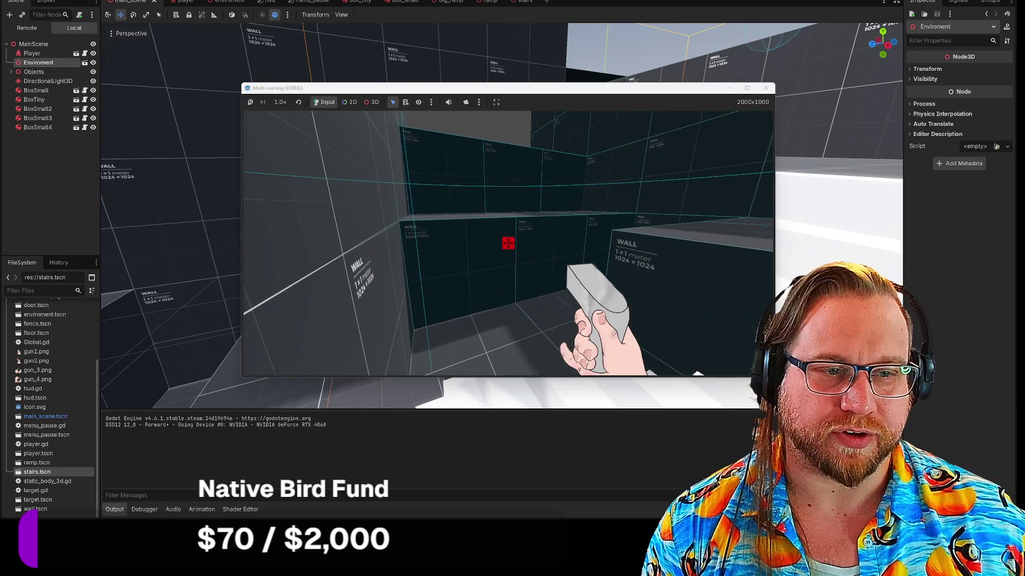
pyautogui.click(765, 87)
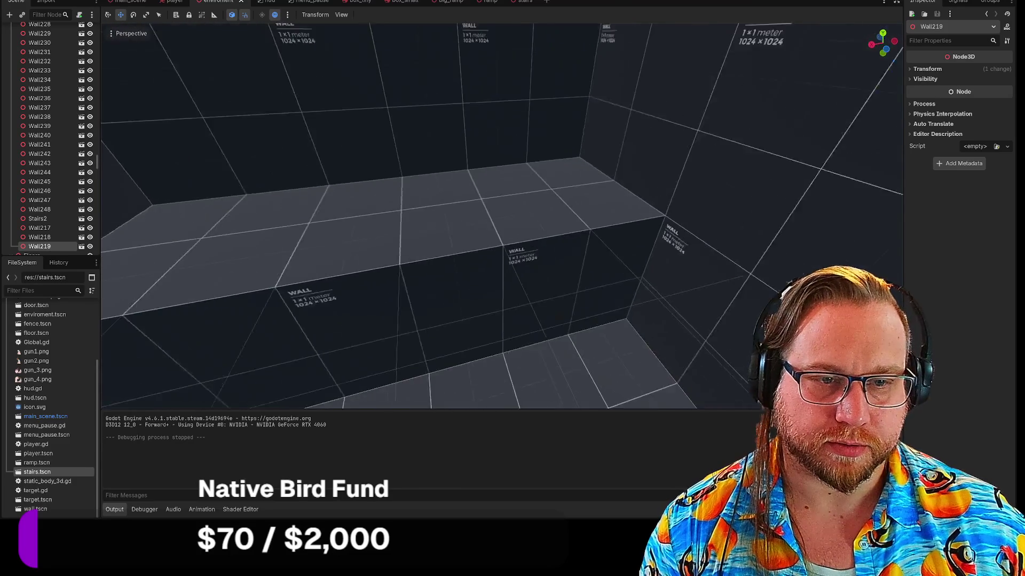
# Select walls Wall225 and Wall228 plus two top floor tiles, and frame them.
pyautogui.click(246, 248)
pyautogui.keyDown('shift'); pyautogui.click(409, 235); pyautogui.keyUp('shift')
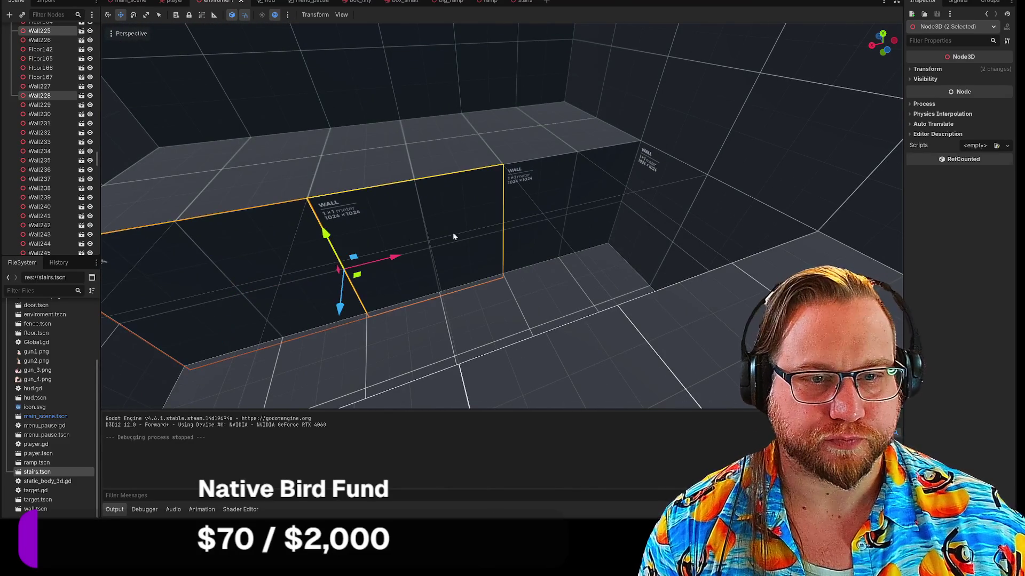
pyautogui.keyDown('shift'); pyautogui.click(563, 148); pyautogui.keyUp('shift')
pyautogui.keyDown('shift'); pyautogui.click(407, 152); pyautogui.keyUp('shift')
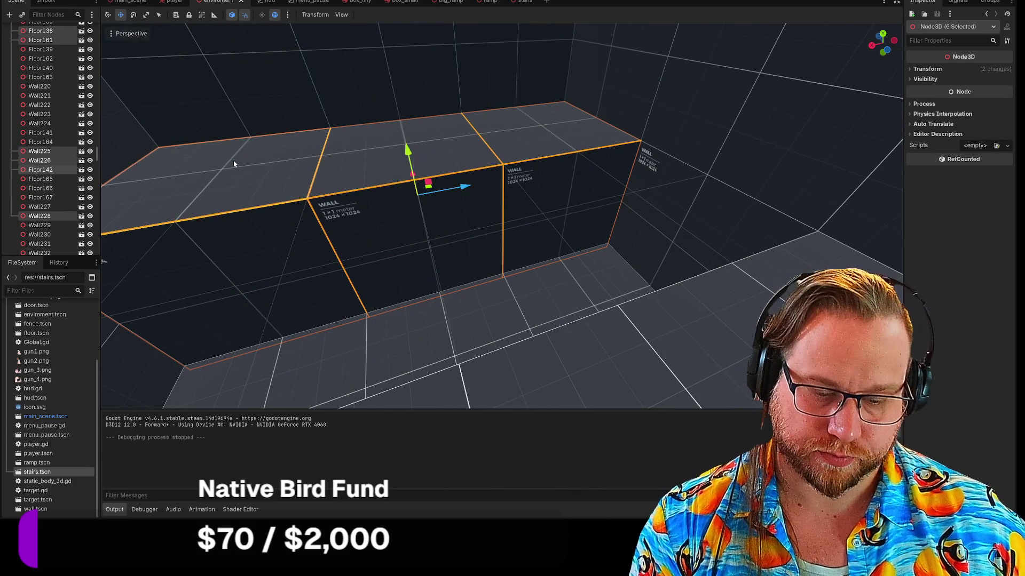
pyautogui.press('f')
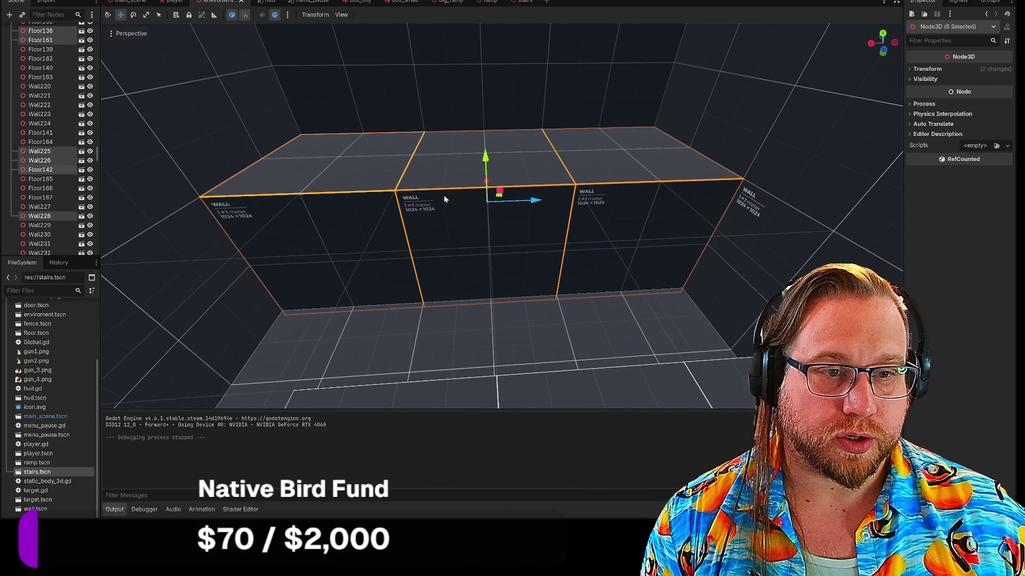
# Push three wall panels, including Wall226, back by one unit.
pyautogui.click(456, 334)
pyautogui.click(546, 239)
pyautogui.click(638, 240)
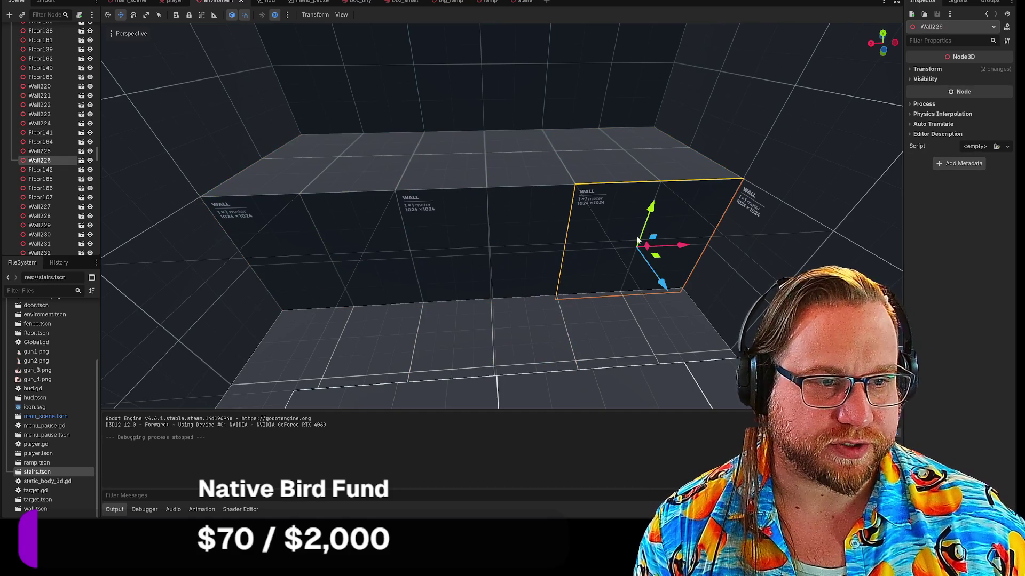
pyautogui.keyDown('shift'); pyautogui.click(517, 242); pyautogui.keyUp('shift')
pyautogui.keyDown('shift'); pyautogui.click(317, 241); pyautogui.keyUp('shift')
pyautogui.moveTo(491, 283); pyautogui.dragTo(489, 226)
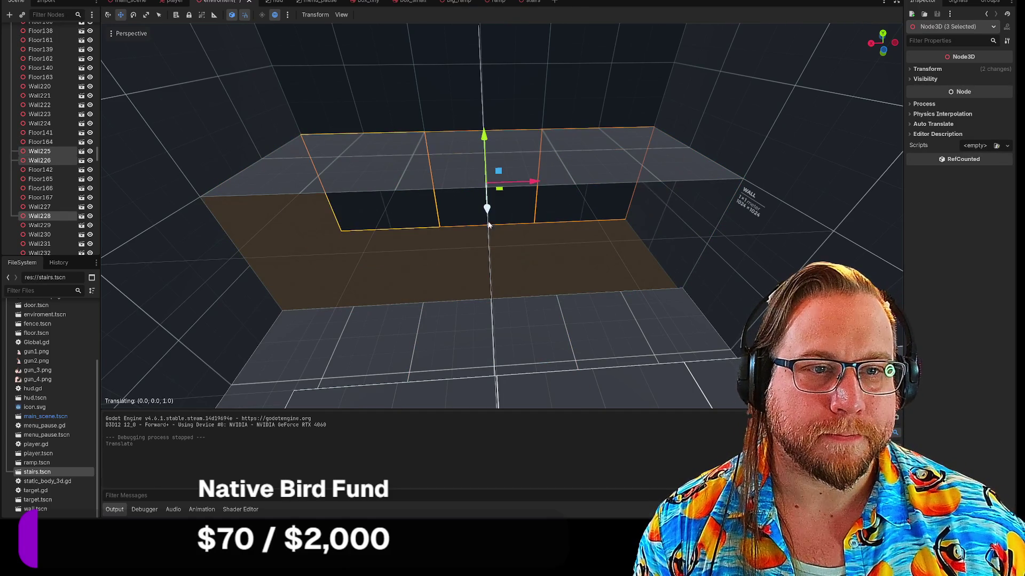
# Lower floor tiles Floor138, Floor161 and Floor142 by 2 units.
pyautogui.click(426, 175)
pyautogui.keyDown('shift'); pyautogui.click(342, 163); pyautogui.keyUp('shift')
pyautogui.keyDown('shift'); pyautogui.click(642, 168); pyautogui.keyUp('shift')
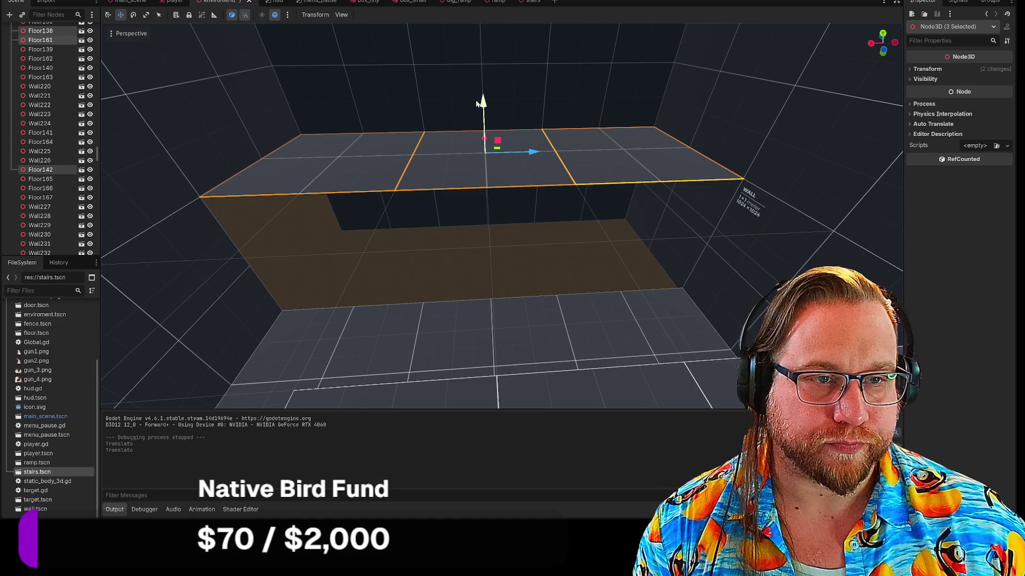
pyautogui.moveTo(481, 119); pyautogui.dragTo(484, 223)
# Paste a copied wall as Wall249 under Walls and move it 6 units left.
pyautogui.click(661, 191)
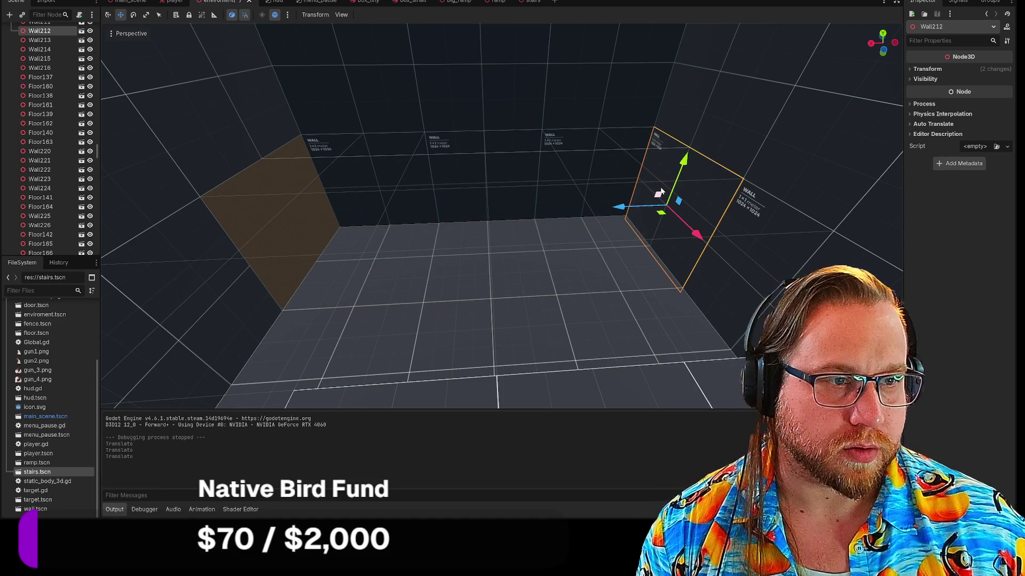
pyautogui.scroll(15, 4, 152)
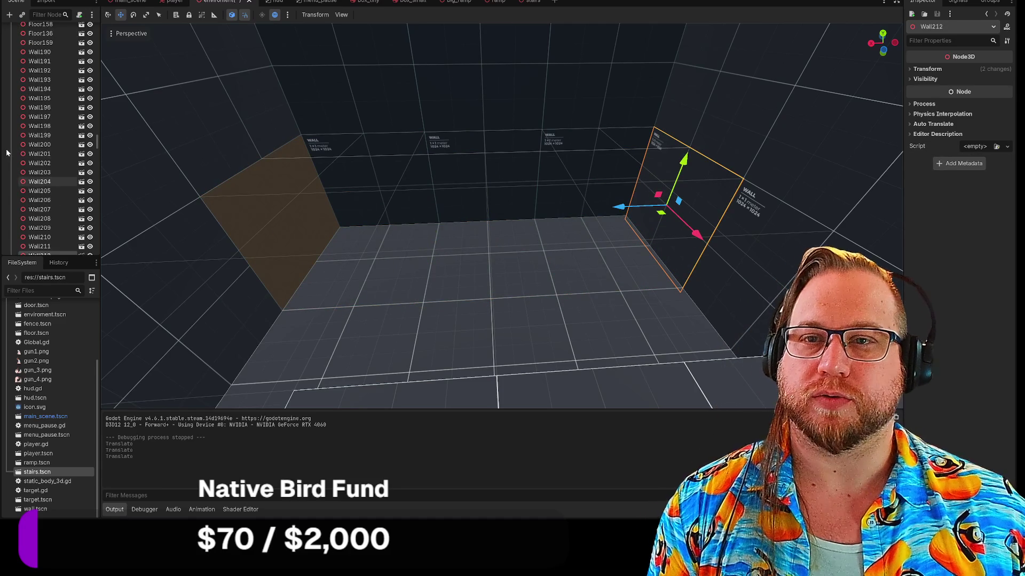
pyautogui.scroll(20, 7, 152)
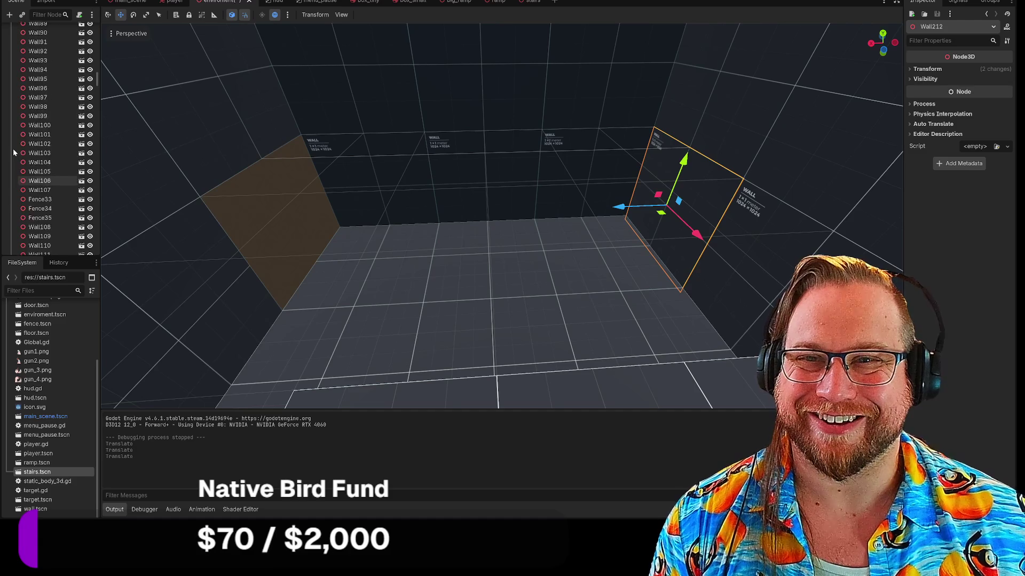
pyautogui.scroll(5, 32, 134)
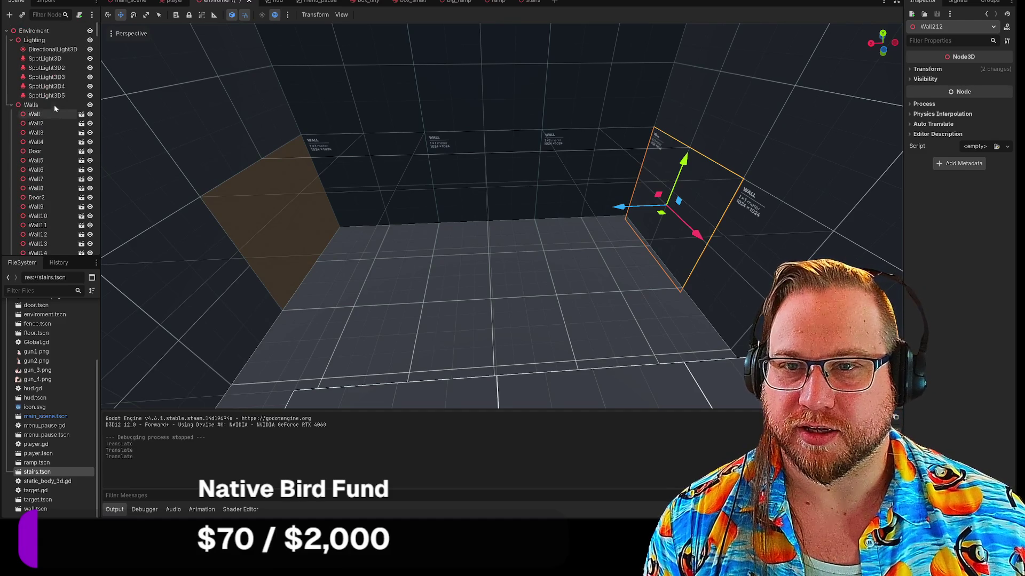
pyautogui.click(49, 102)
pyautogui.hotkey('ctrl', 'v')
pyautogui.moveTo(612, 212)
pyautogui.mouseDown()
pyautogui.moveTo(250, 220)
pyautogui.moveTo(265, 203)
pyautogui.mouseUp()
pyautogui.press('e')
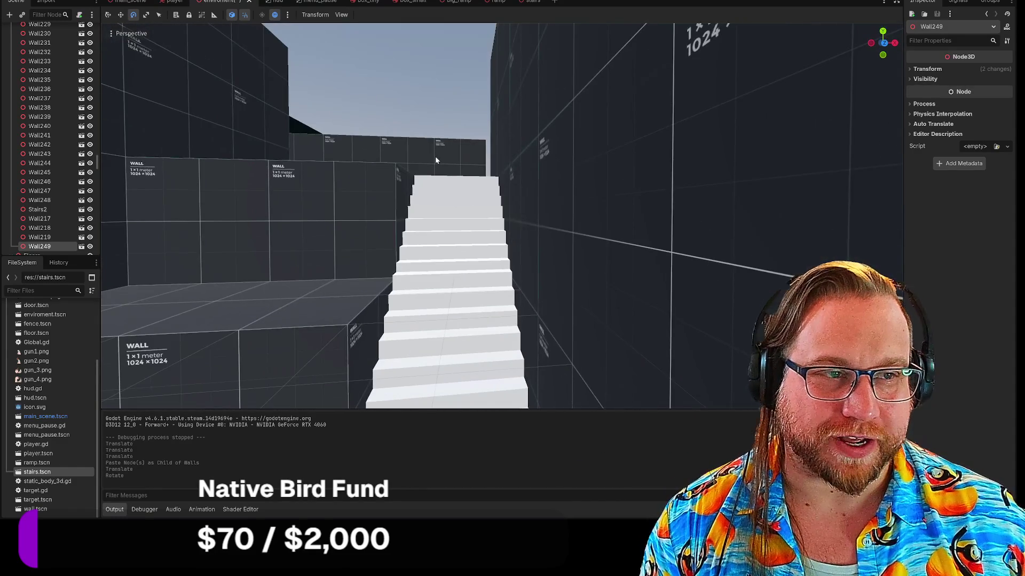
pyautogui.press('F5')
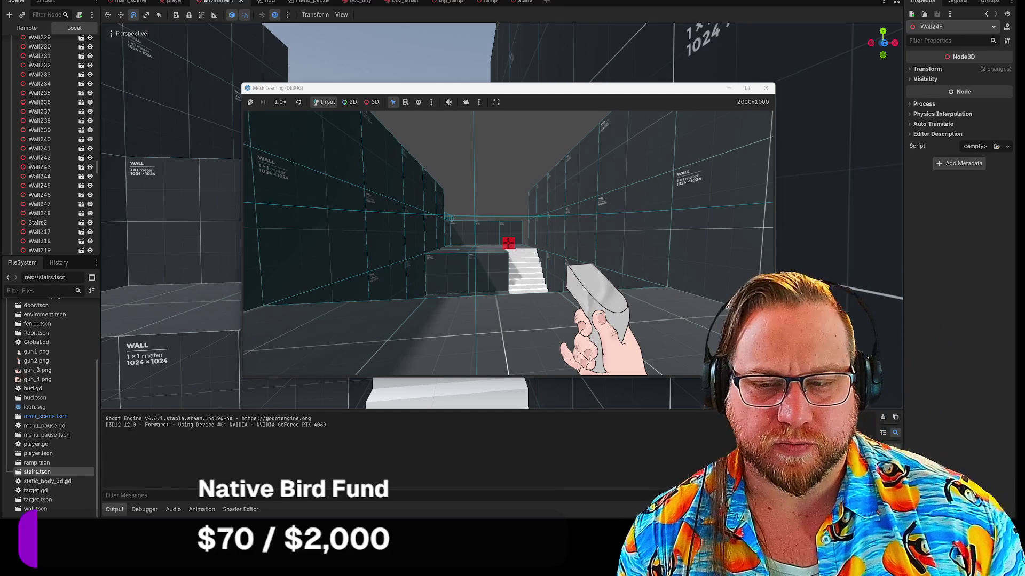
pyautogui.press('w')
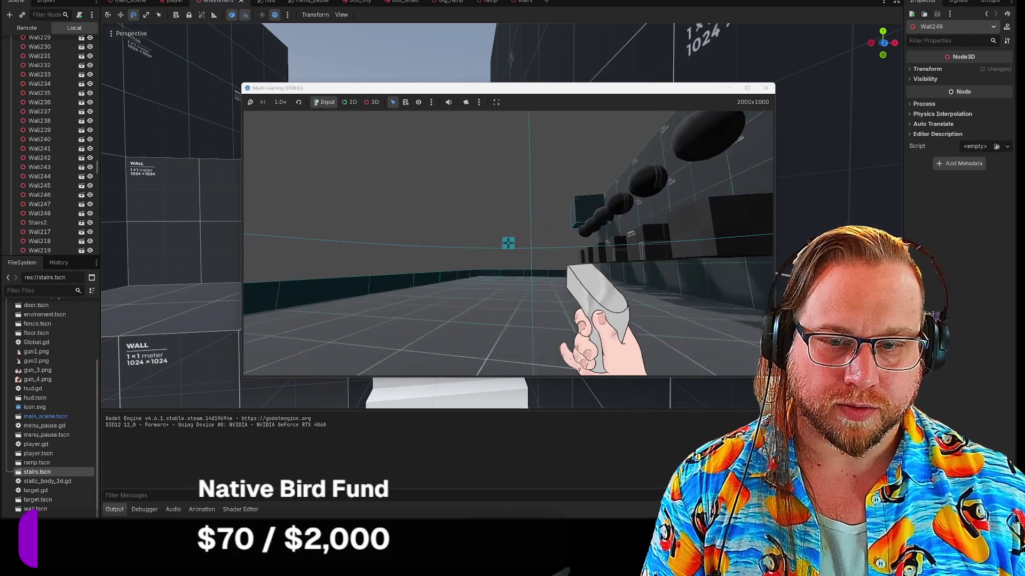
pyautogui.press('Escape')
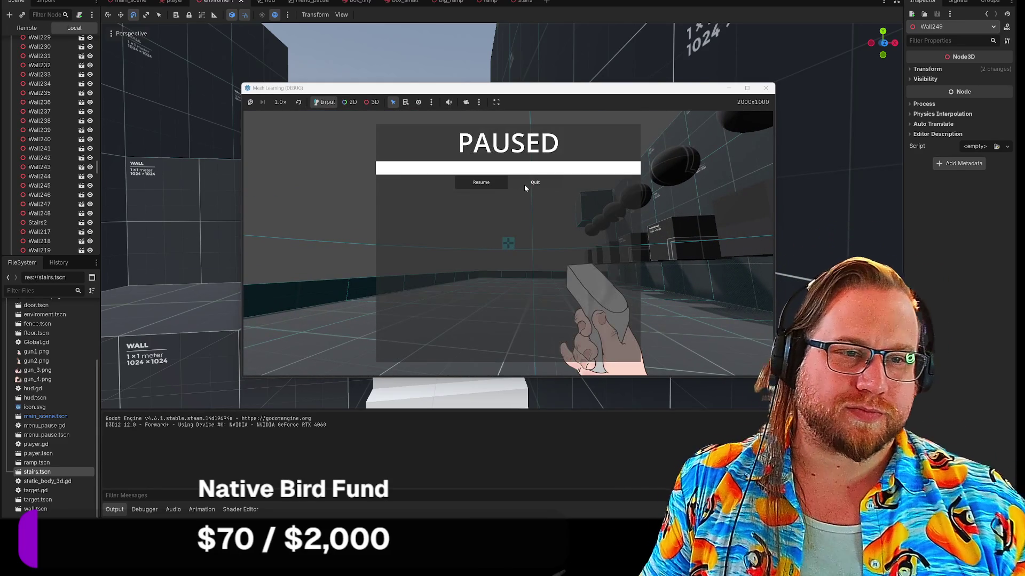
pyautogui.click(526, 183)
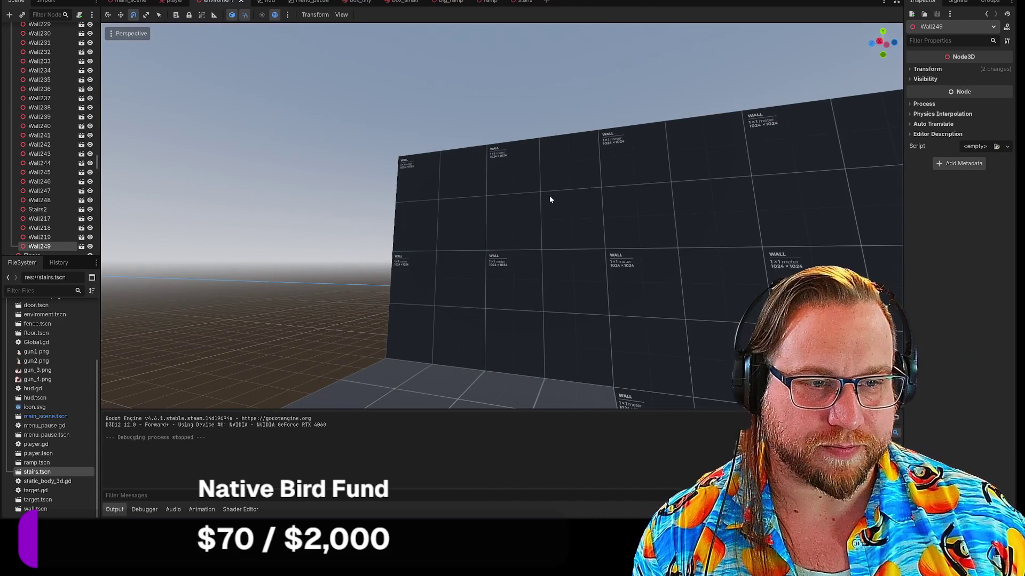
pyautogui.keyDown('shift'); pyautogui.click(550, 195); pyautogui.keyUp('shift')
pyautogui.keyDown('shift'); pyautogui.click(548, 306); pyautogui.keyUp('shift')
pyautogui.keyDown('shift'); pyautogui.click(448, 259); pyautogui.keyUp('shift')
pyautogui.keyDown('shift'); pyautogui.click(671, 232); pyautogui.keyUp('shift')
pyautogui.keyDown('shift'); pyautogui.click(652, 311); pyautogui.keyUp('shift')
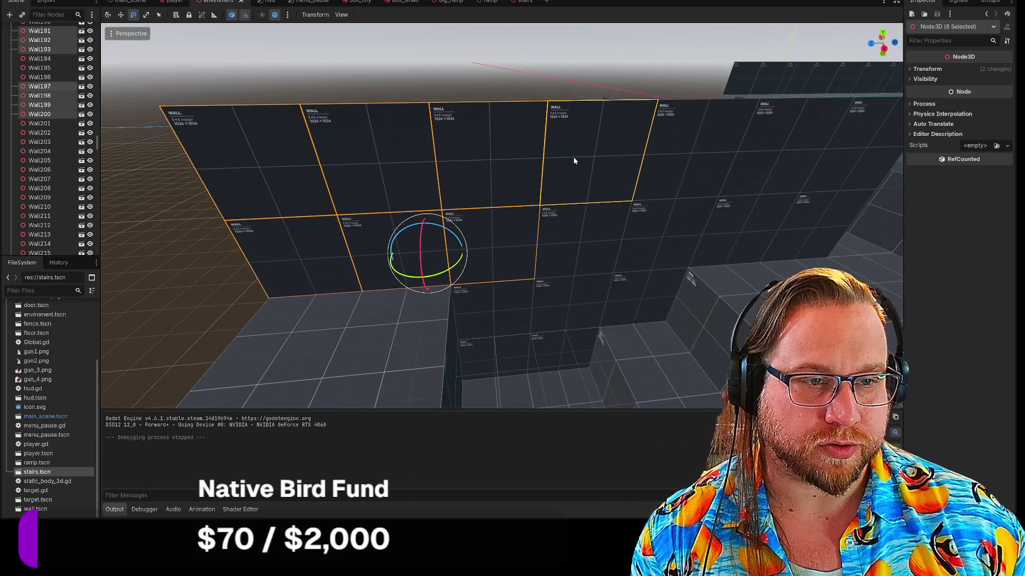
pyautogui.keyDown('shift'); pyautogui.click(573, 157); pyautogui.keyUp('shift')
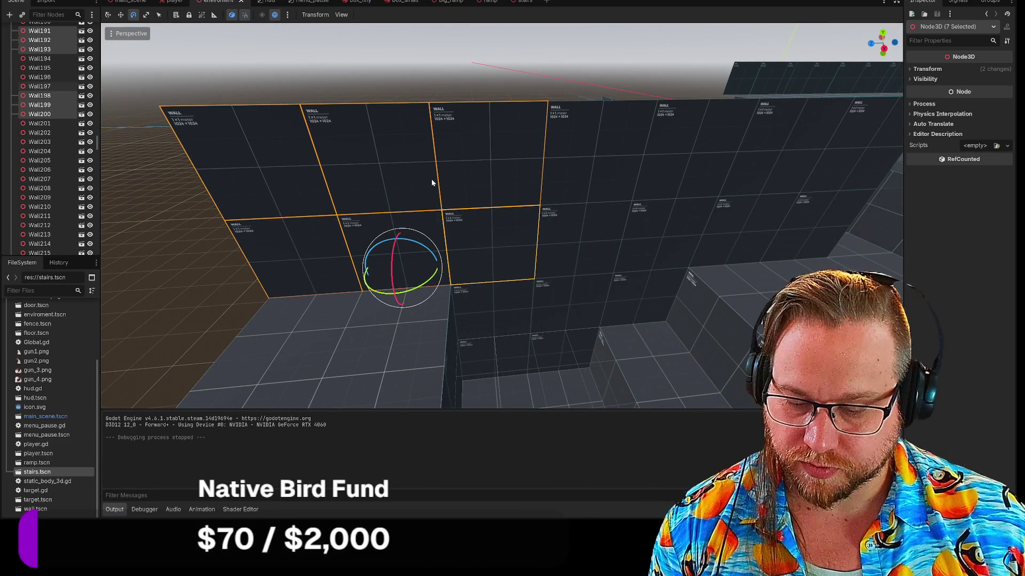
pyautogui.scroll(10, 59, 132)
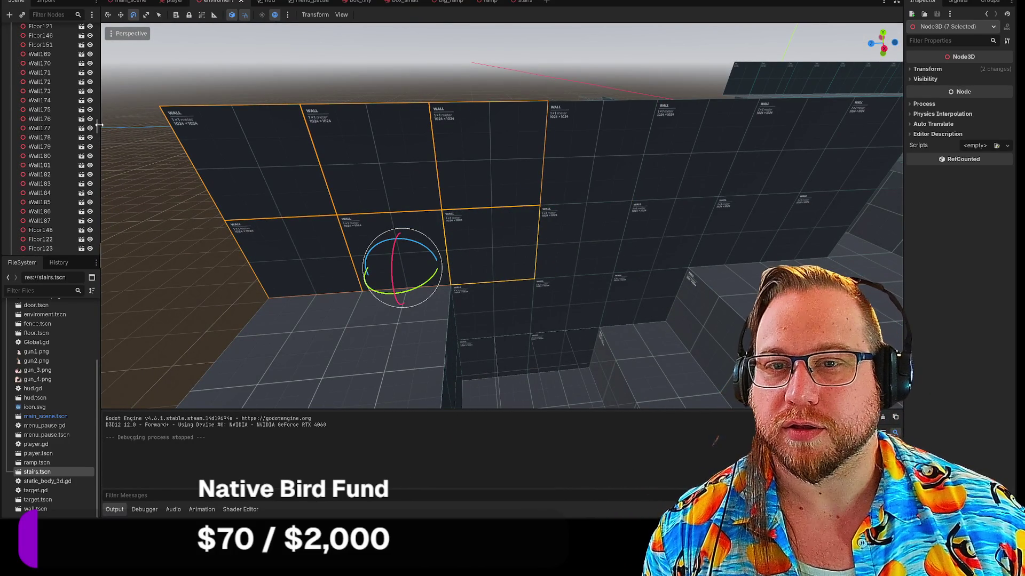
pyautogui.scroll(15, 34, 108)
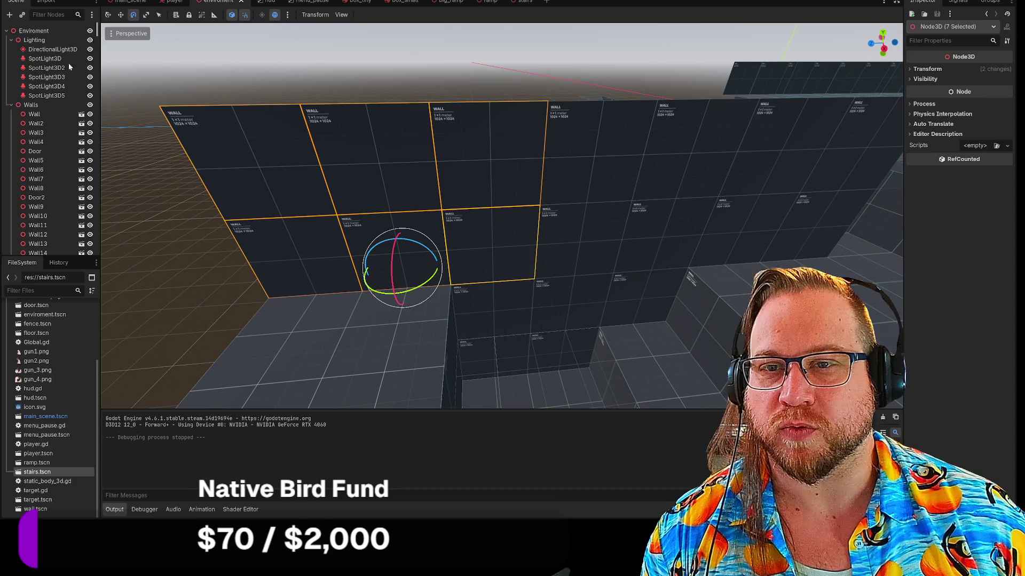
pyautogui.click(33, 106)
pyautogui.hotkey('ctrl', 'v')
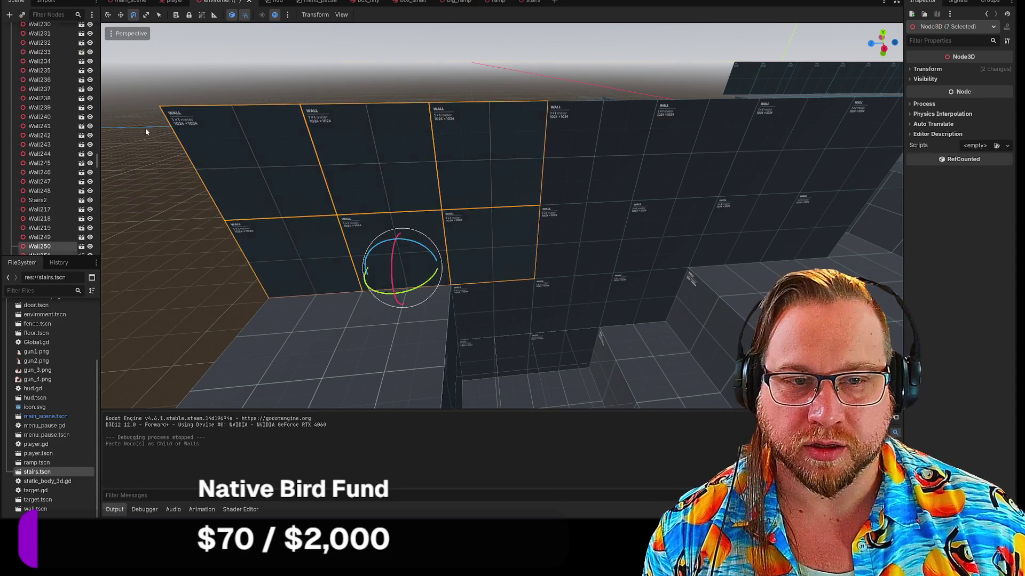
pyautogui.moveTo(418, 258)
pyautogui.mouseDown()
pyautogui.moveTo(432, 271)
pyautogui.moveTo(443, 251)
pyautogui.moveTo(501, 267)
pyautogui.moveTo(468, 257)
pyautogui.mouseUp()
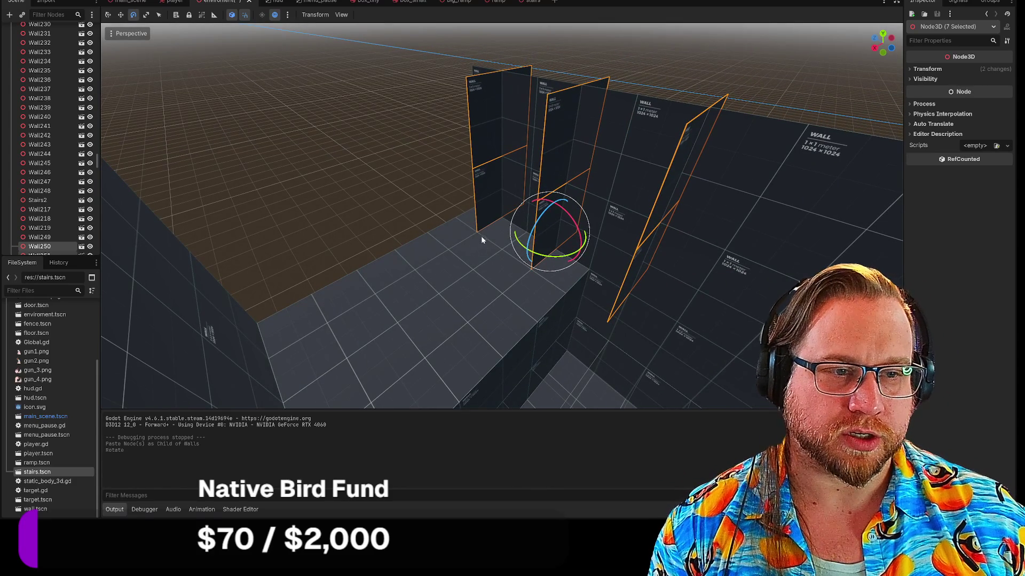
pyautogui.press('w')
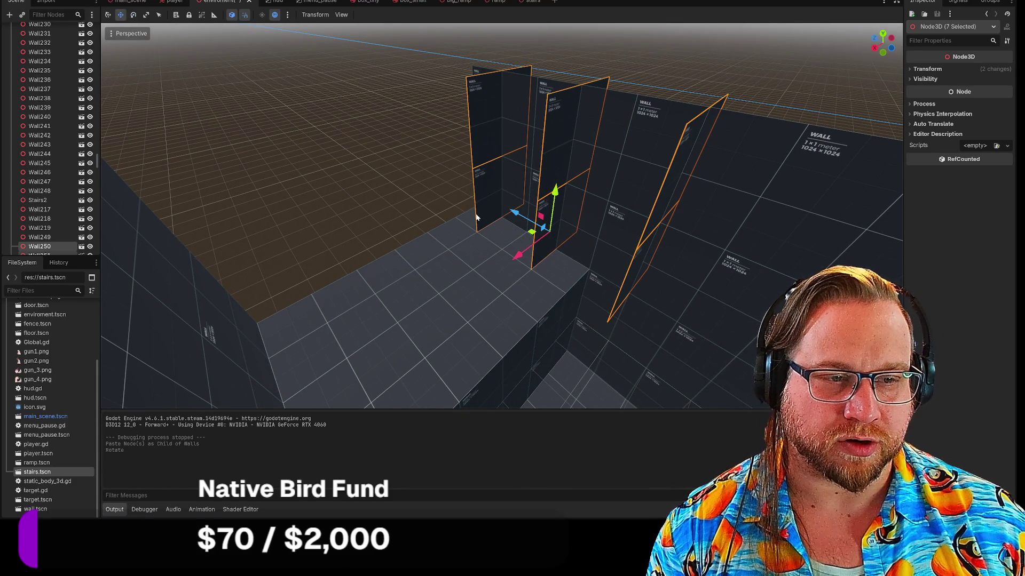
pyautogui.moveTo(530, 237)
pyautogui.mouseDown()
pyautogui.moveTo(379, 167)
pyautogui.moveTo(485, 233)
pyautogui.moveTo(748, 296)
pyautogui.mouseUp()
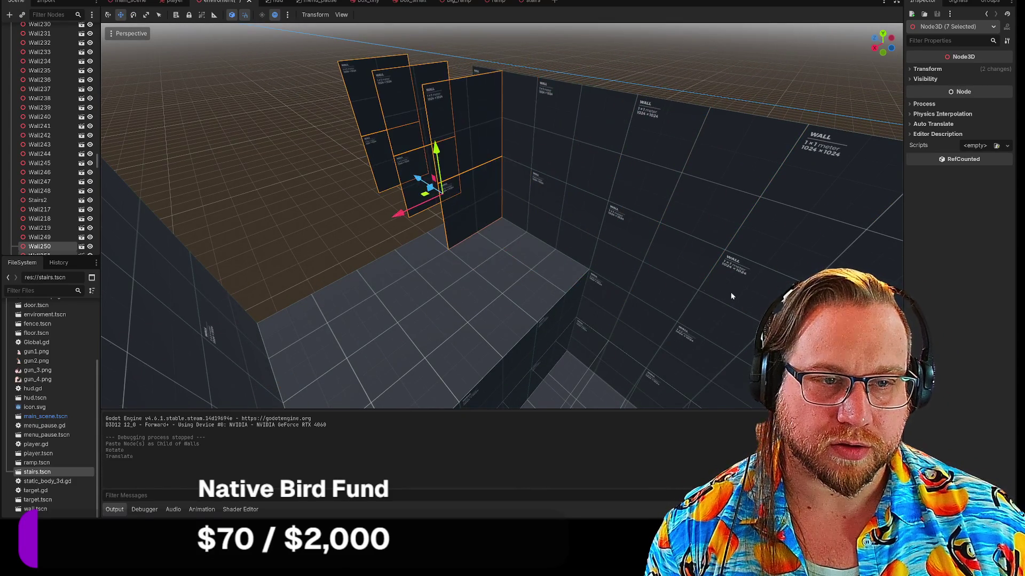
pyautogui.hotkey('ctrl', 'z')
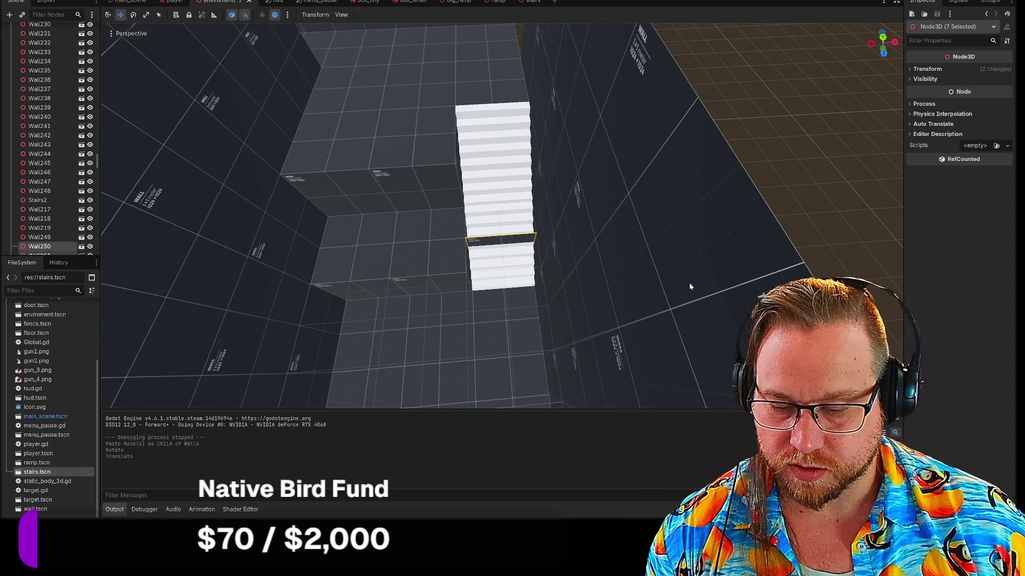
pyautogui.hotkey('ctrl', 'z')
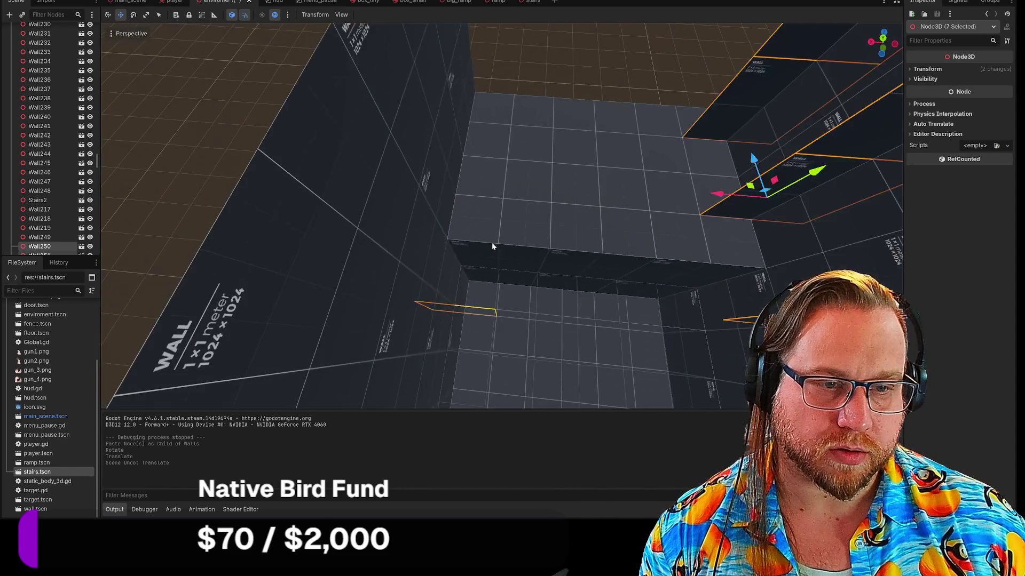
pyautogui.hotkey('ctrl', 'z')
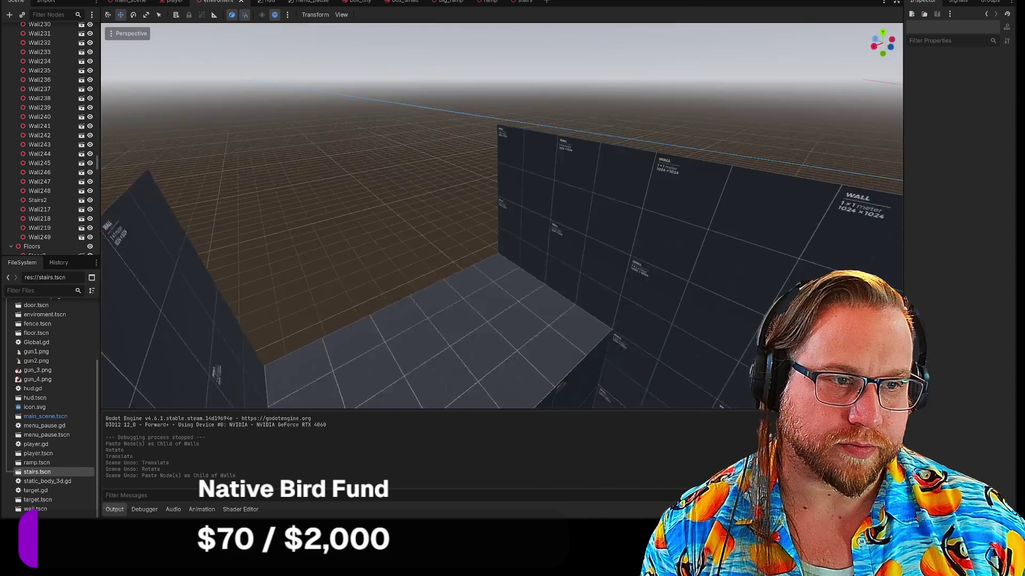
# Box-select six wall panels and paste their copies under the Walls node.
pyautogui.moveTo(492, 257); pyautogui.dragTo(559, 288)
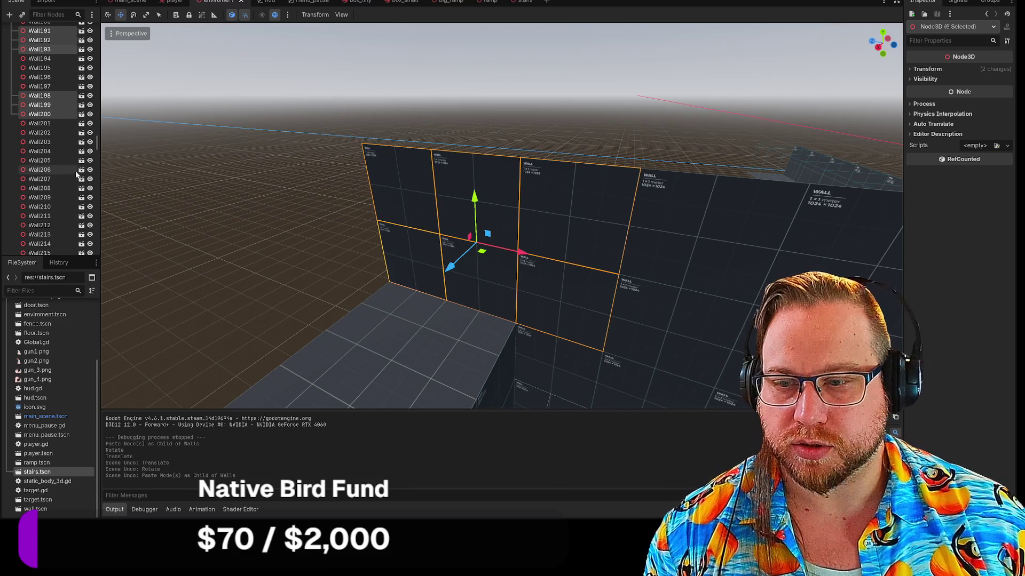
pyautogui.scroll(1, 84, 178)
pyautogui.scroll(20, 84, 178)
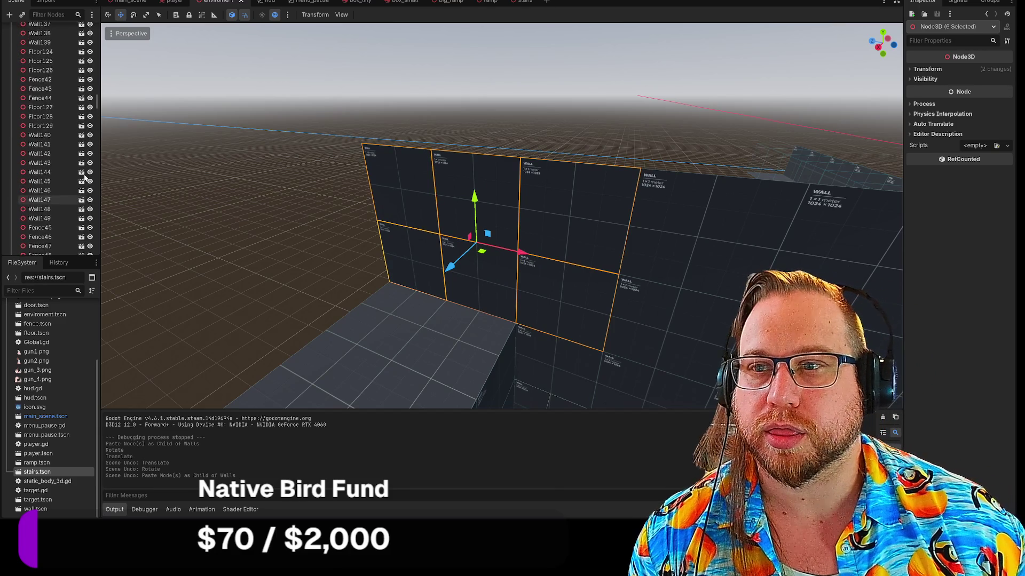
pyautogui.scroll(20, 84, 178)
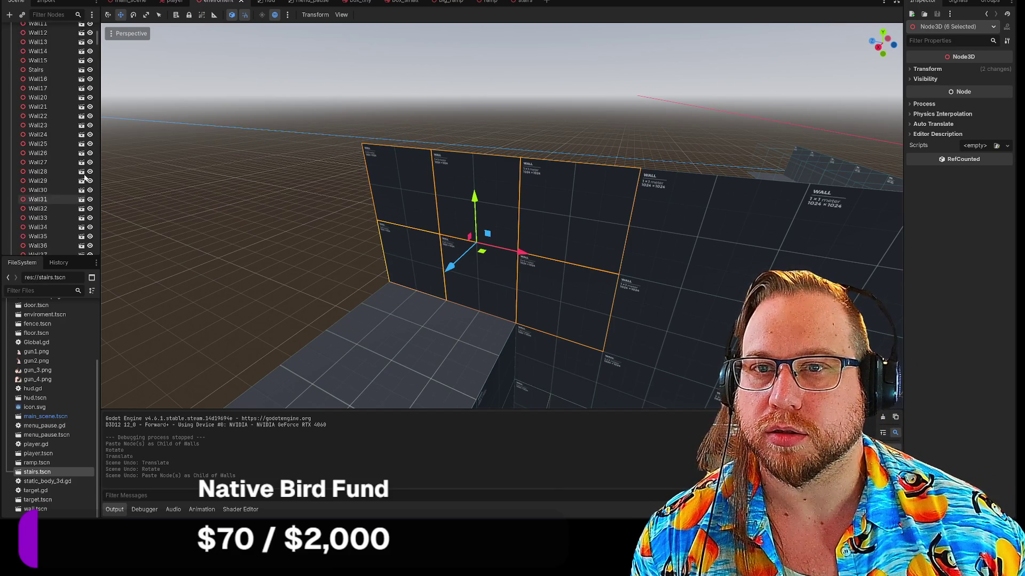
pyautogui.click(31, 105)
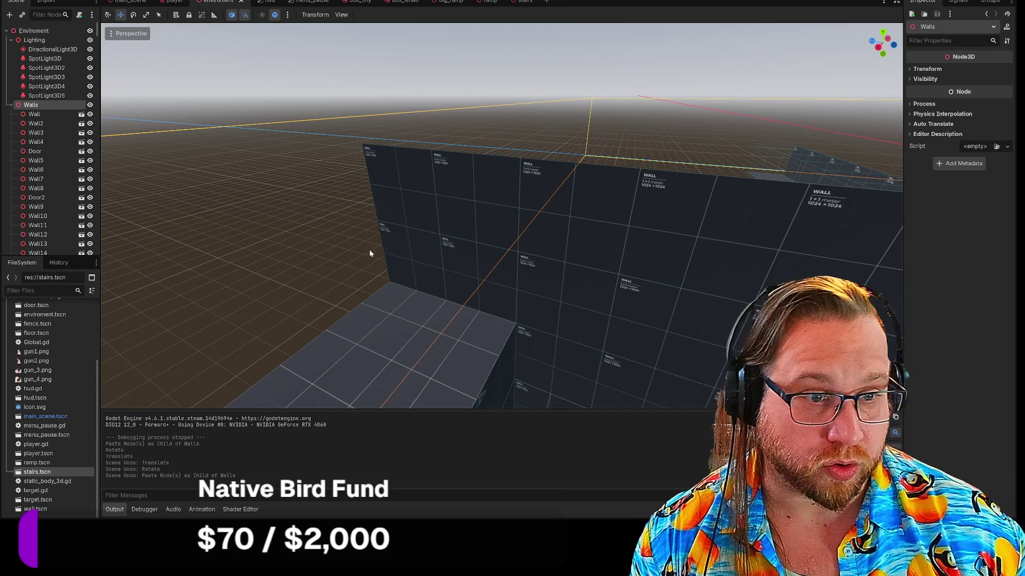
pyautogui.hotkey('ctrl', 'v')
pyautogui.moveTo(453, 250)
pyautogui.mouseDown()
pyautogui.moveTo(348, 234)
pyautogui.moveTo(257, 285)
pyautogui.moveTo(240, 312)
pyautogui.moveTo(268, 264)
pyautogui.mouseUp()
pyautogui.hotkey('ctrl', 'z')
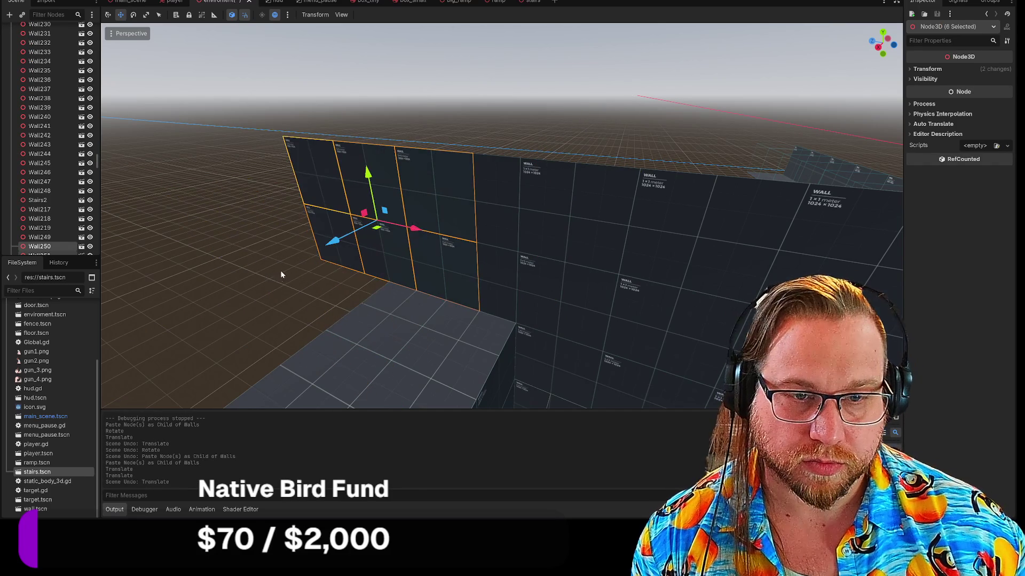
# Slide the pasted panels 2 units along one axis and rotate them 30 degrees.
pyautogui.moveTo(334, 238); pyautogui.dragTo(136, 337)
pyautogui.press('f')
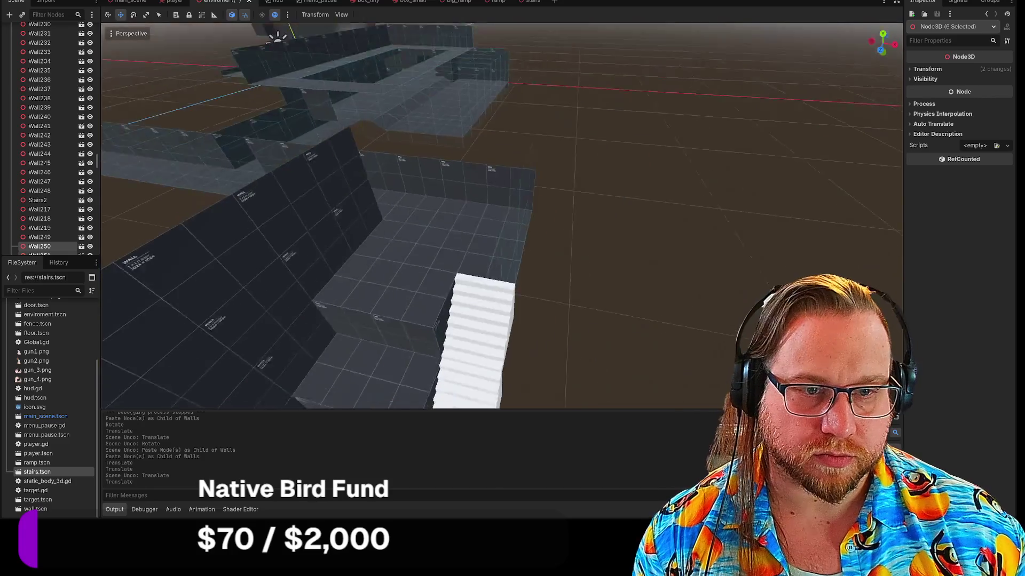
pyautogui.press('r')
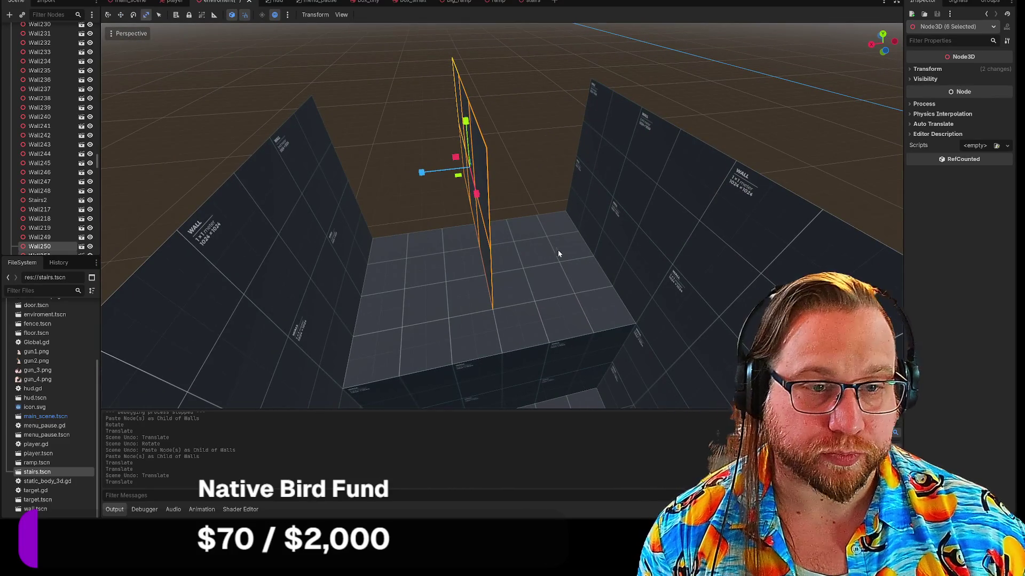
pyautogui.press('e')
pyautogui.moveTo(458, 193); pyautogui.dragTo(520, 196)
# Move two of the new panels into place at the room's corner.
pyautogui.click(559, 206)
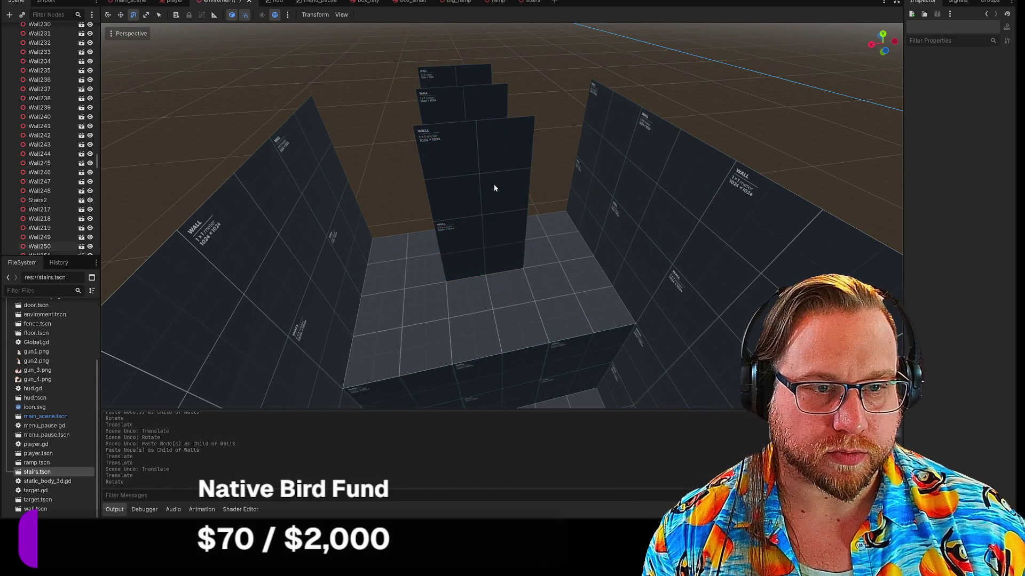
pyautogui.click(495, 189)
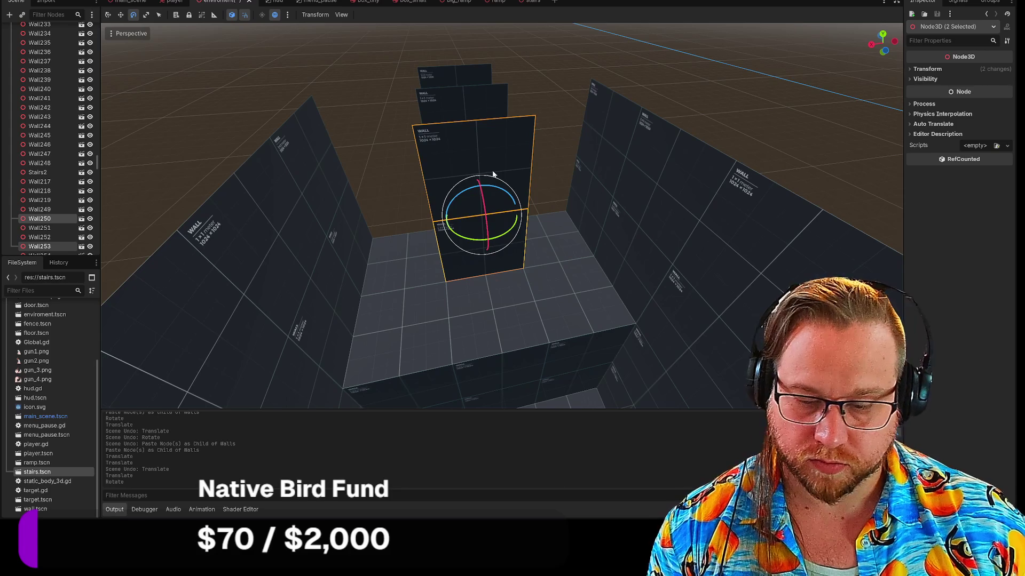
pyautogui.press('w')
pyautogui.moveTo(492, 229)
pyautogui.mouseDown()
pyautogui.moveTo(569, 176)
pyautogui.moveTo(500, 155)
pyautogui.mouseUp()
pyautogui.moveTo(452, 77); pyautogui.dragTo(456, 195)
pyautogui.moveTo(476, 136); pyautogui.dragTo(421, 176)
pyautogui.click(511, 222)
pyautogui.moveTo(511, 222); pyautogui.dragTo(480, 203)
# Save the level scene from the scene tab's context menu.
pyautogui.moveTo(333, 111); pyautogui.dragTo(333, 111)
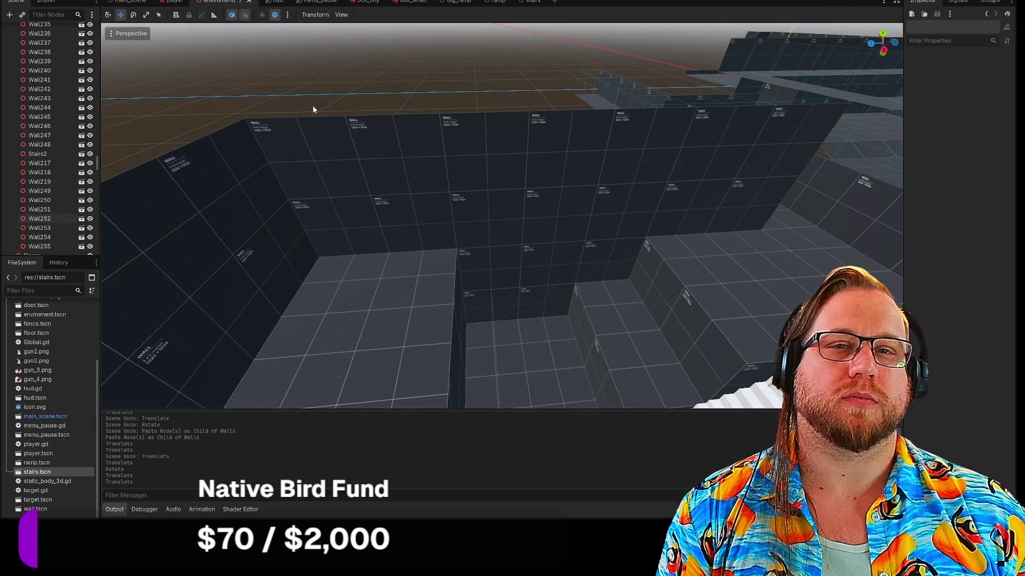
pyautogui.rightClick(222, 6)
pyautogui.click(240, 26)
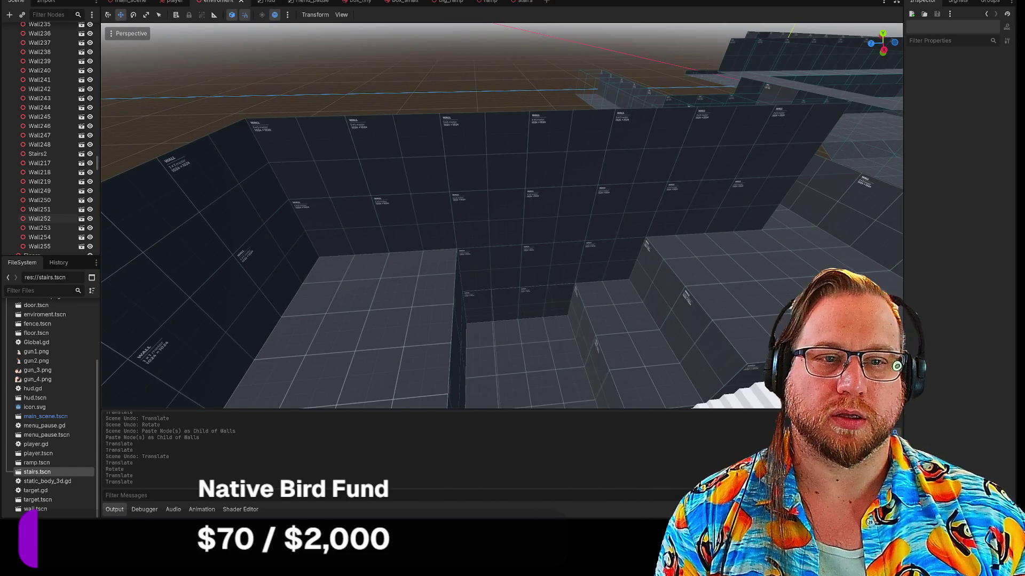
pyautogui.moveTo(470, 174); pyautogui.dragTo(471, 174)
pyautogui.moveTo(502, 213); pyautogui.dragTo(501, 214)
pyautogui.moveTo(500, 165); pyautogui.dragTo(499, 166)
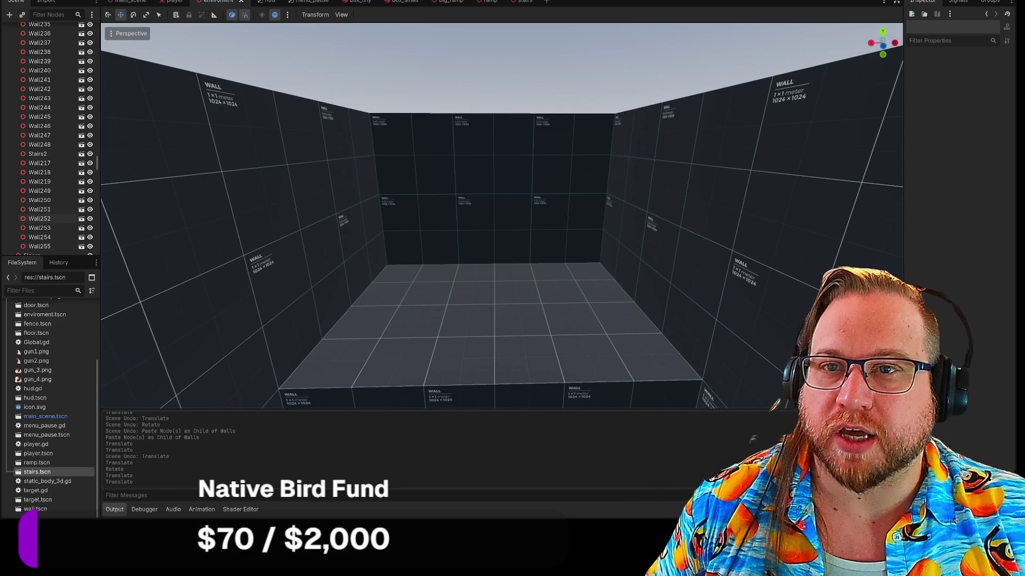
# Switch to the Steam library and select DOOM + DOOM II.
pyautogui.rightClick(38, 24)
pyautogui.press('Escape')
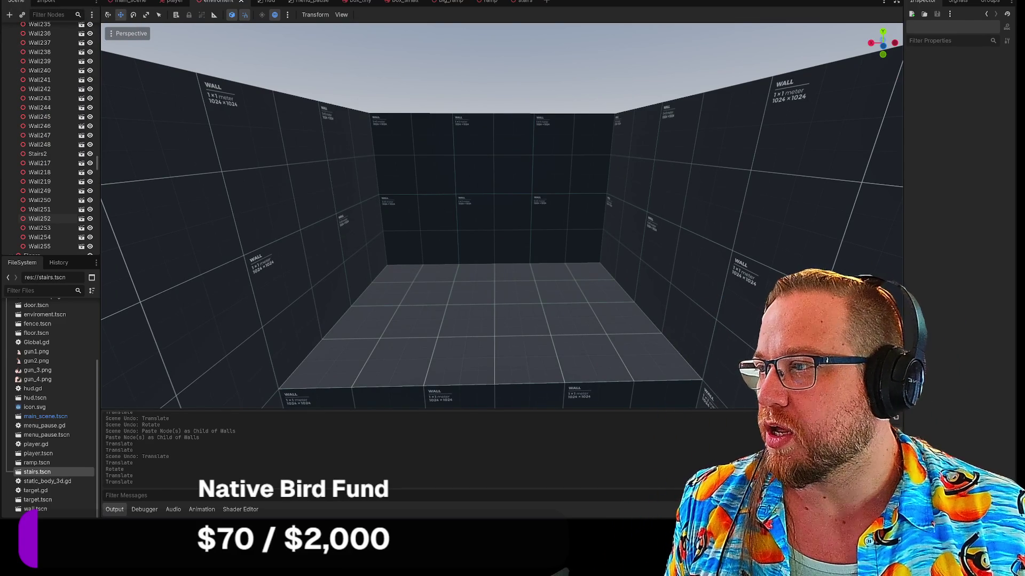
pyautogui.hotkey('alt', 'Tab')
pyautogui.click(267, 98)
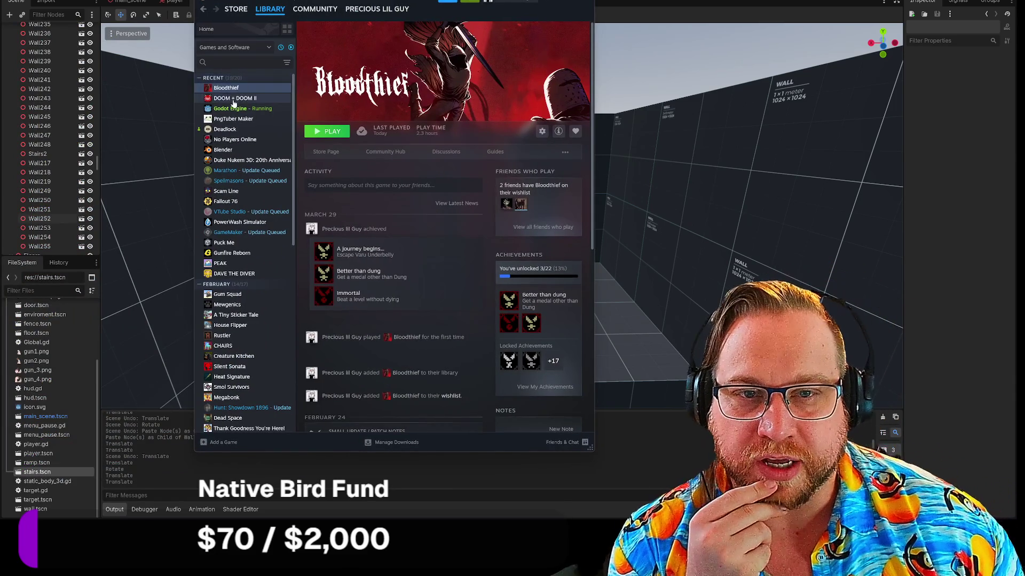
# Play DOOM + DOOM II from Steam, choosing the main game over the DOS version.
pyautogui.click(306, 131)
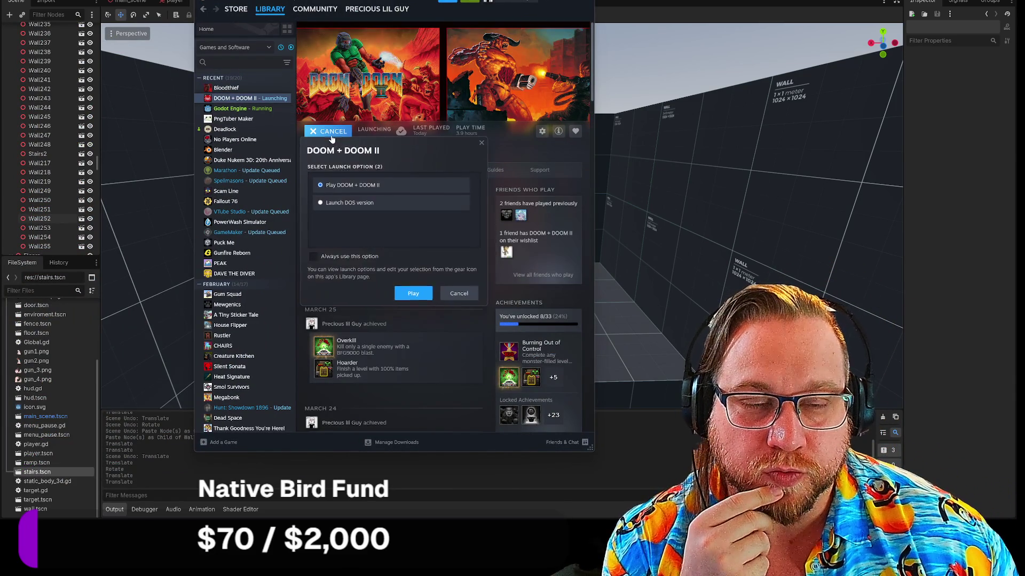
pyautogui.click(412, 294)
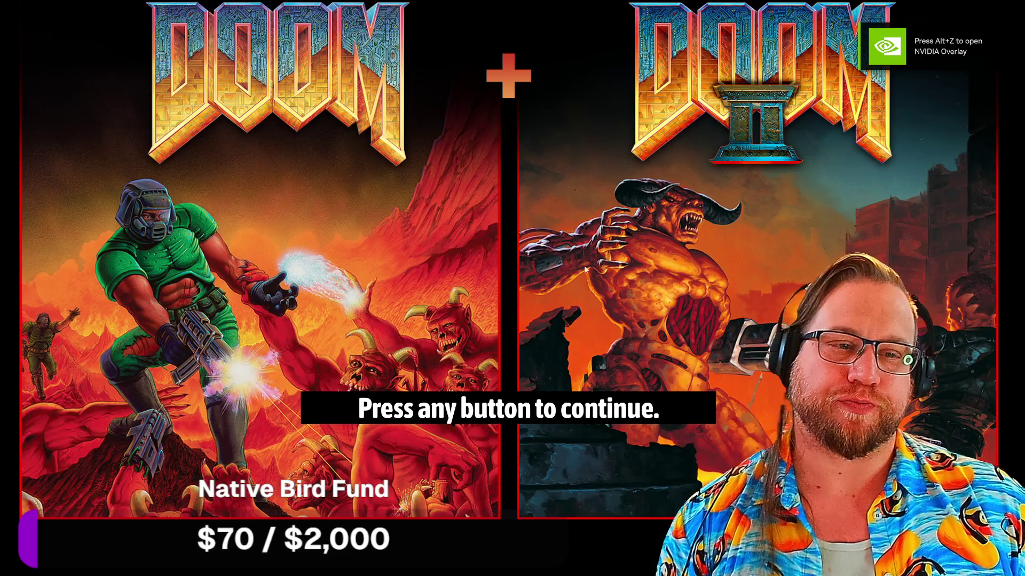
# Choose original DOOM and start a Single Player New Game with an episode and skill level.
pyautogui.click(566, 331)
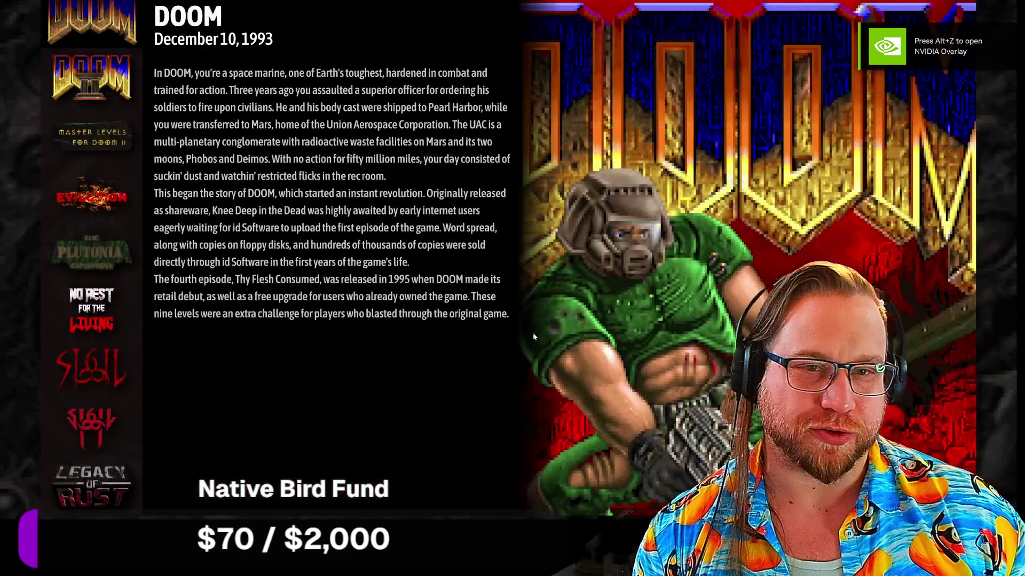
pyautogui.click(109, 23)
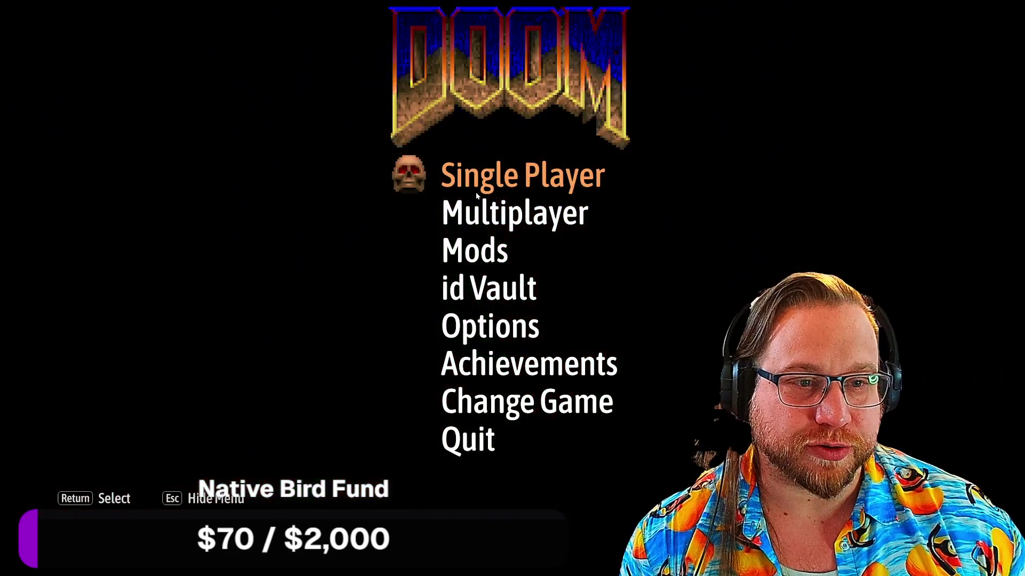
pyautogui.click(477, 197)
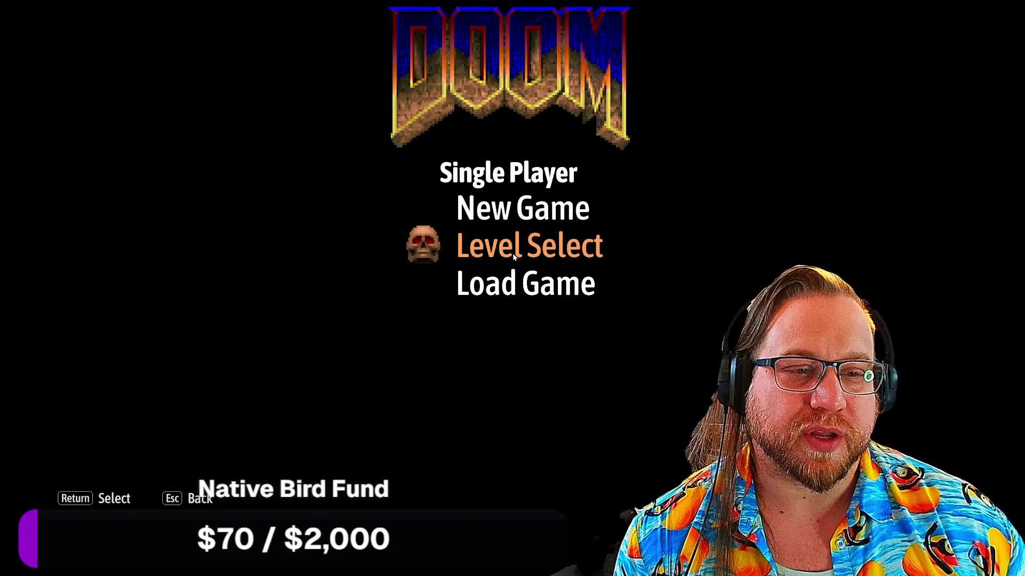
pyautogui.click(492, 211)
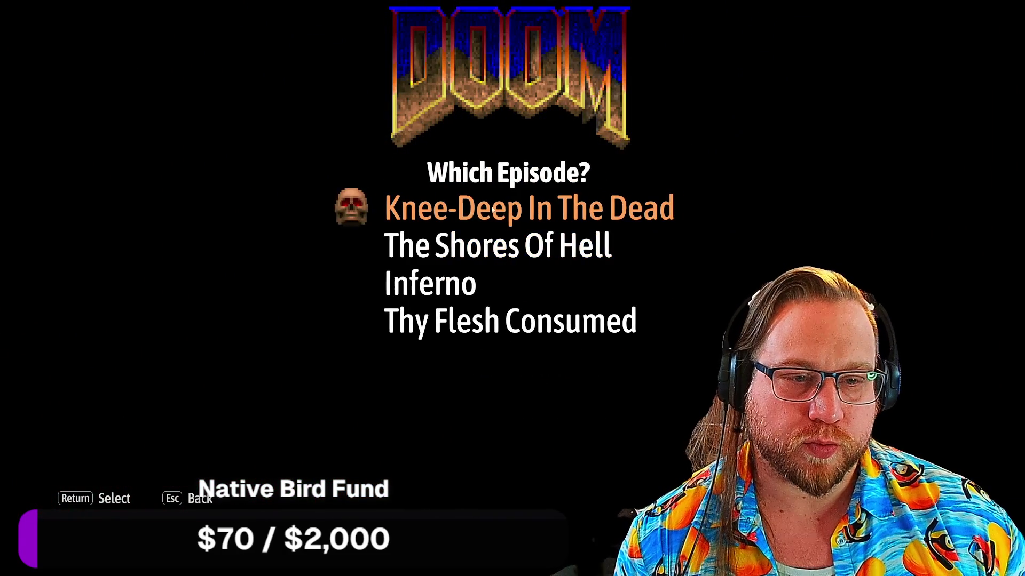
pyautogui.click(481, 245)
pyautogui.click(480, 244)
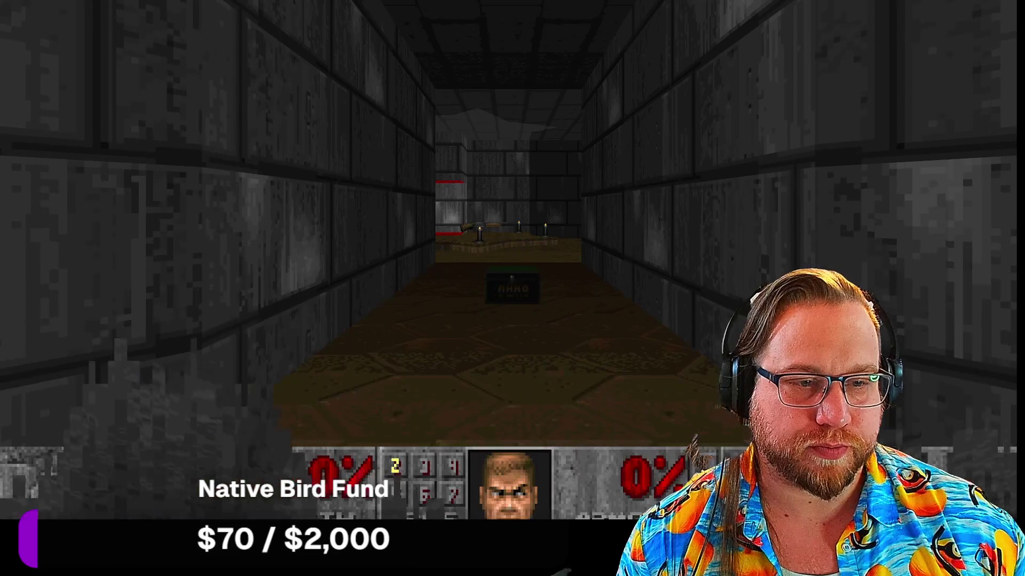
# Equip the shotgun and shoot the imp in the opening corridor.
pyautogui.press('w')
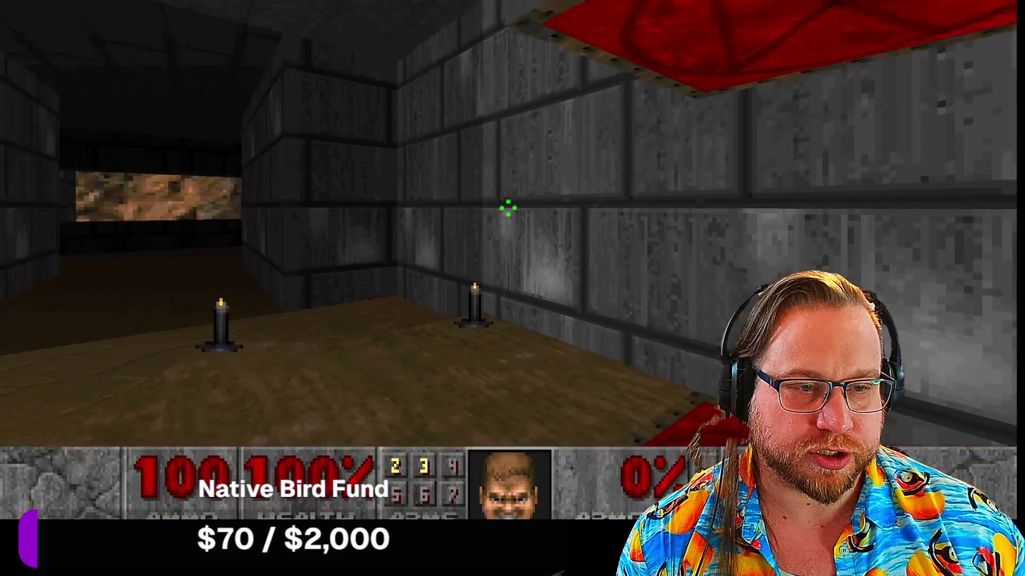
pyautogui.press('3')
pyautogui.press('w')
pyautogui.press('w')
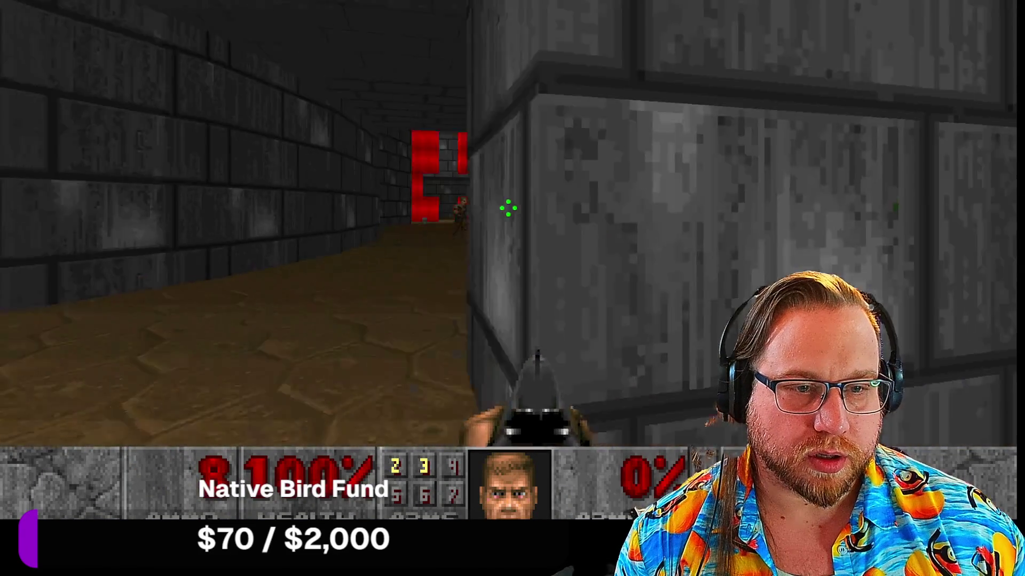
pyautogui.press('w')
pyautogui.click(508, 208)
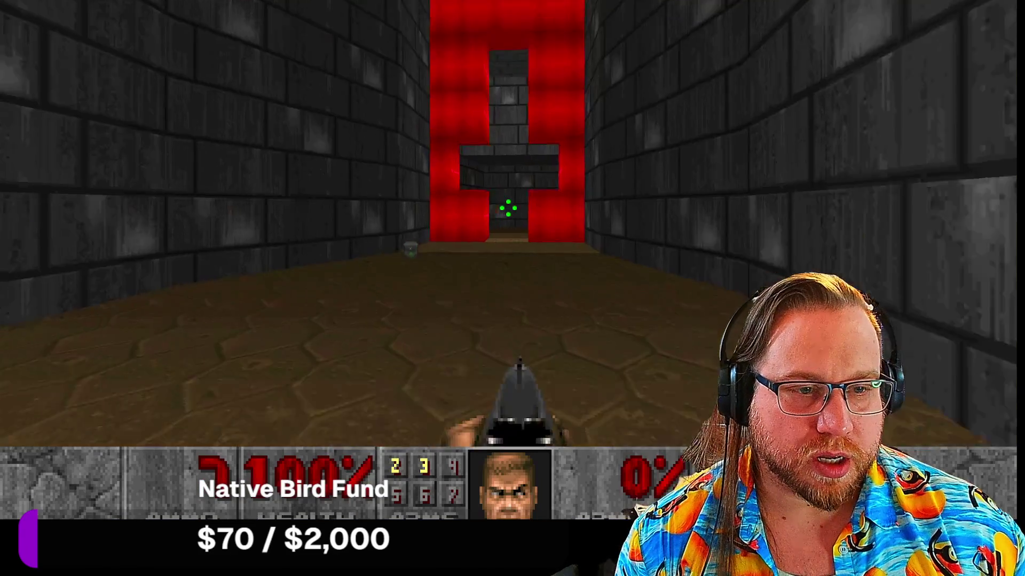
pyautogui.press('w')
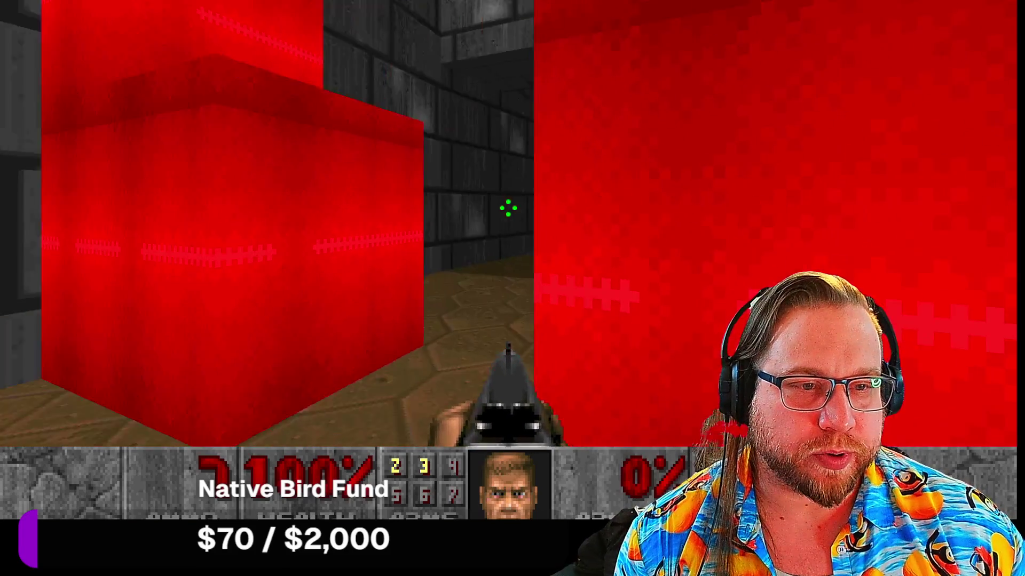
# Cross the grey room, take the red teleporter, and kill enemies while grabbing shells and health.
pyautogui.press('w')
pyautogui.press('w')
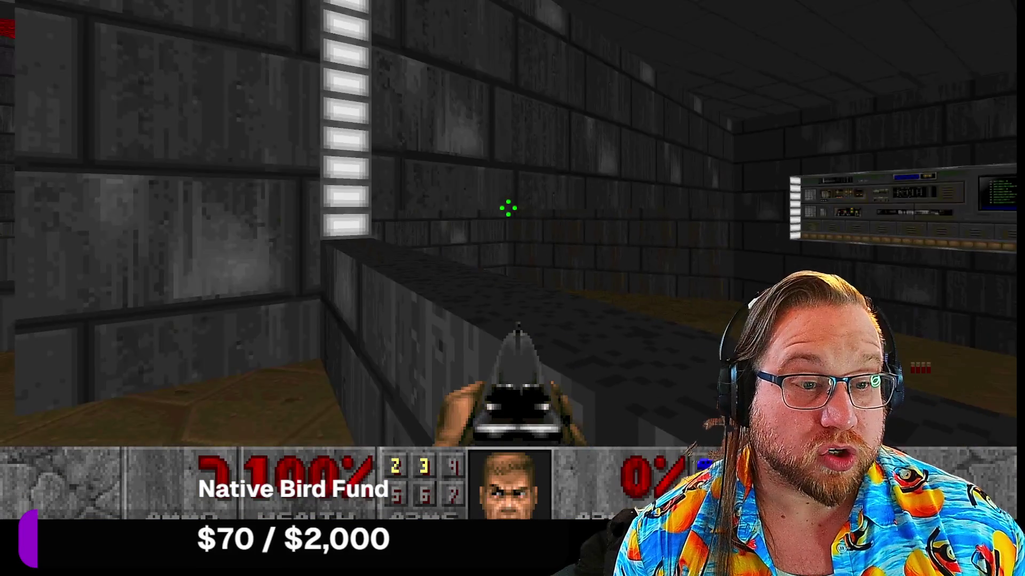
pyautogui.press('w')
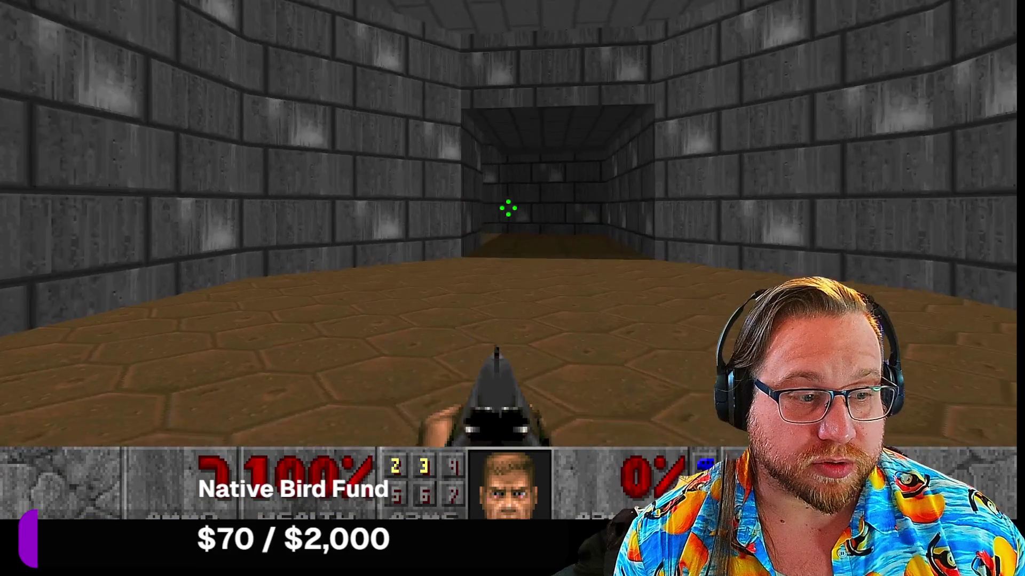
pyautogui.press('w')
pyautogui.press('w')
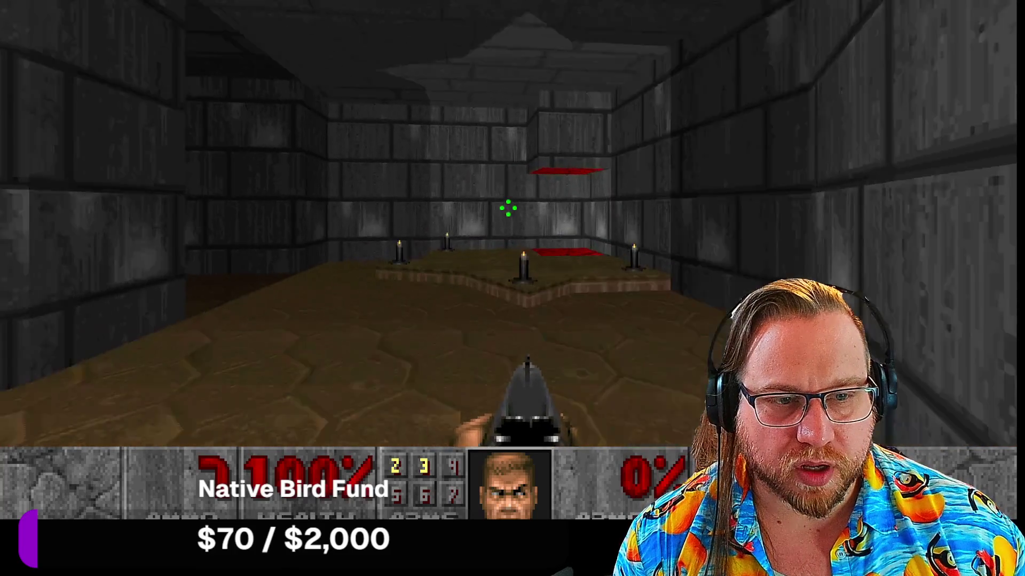
pyautogui.press('w')
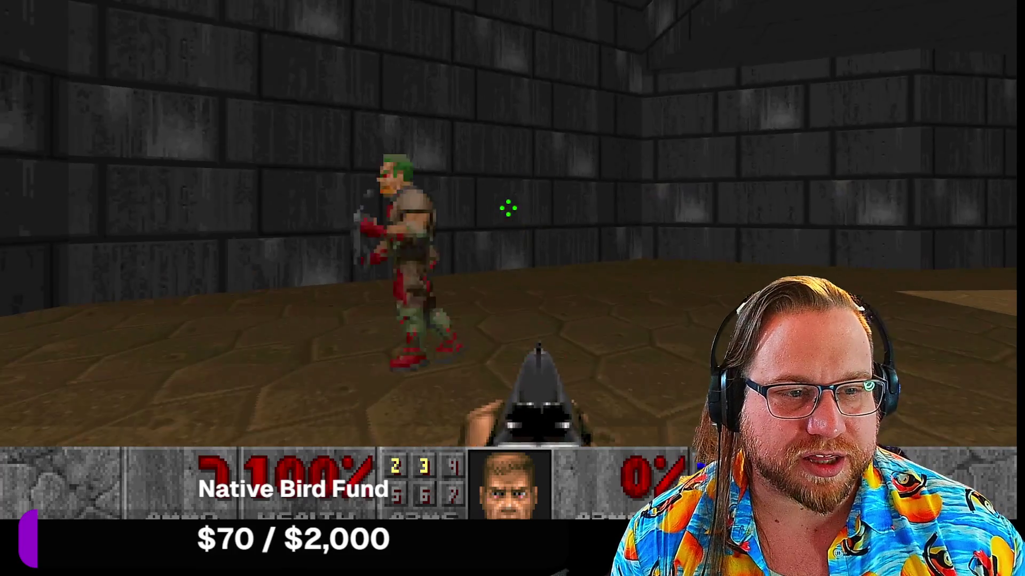
pyautogui.press('w')
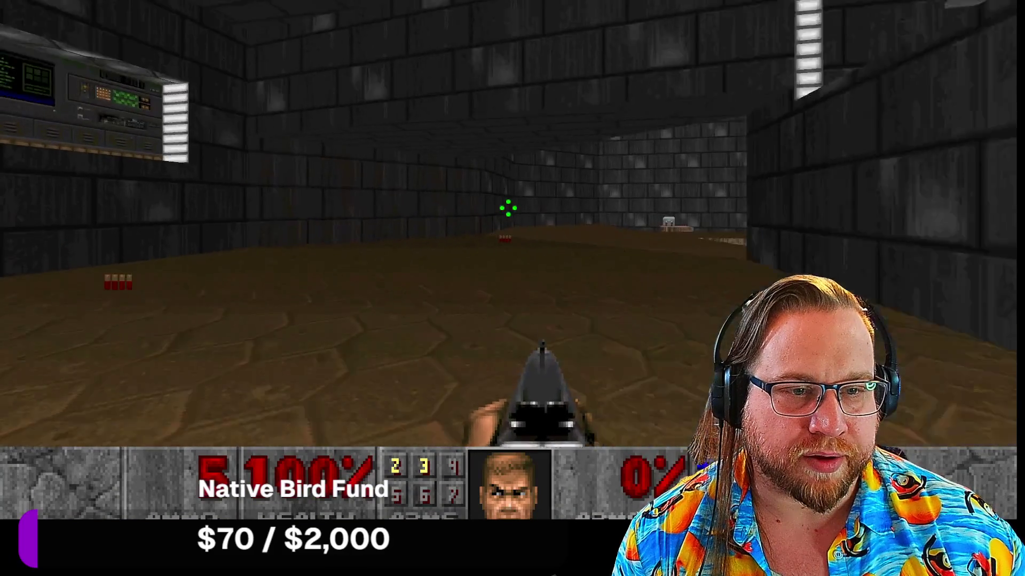
pyautogui.press('w')
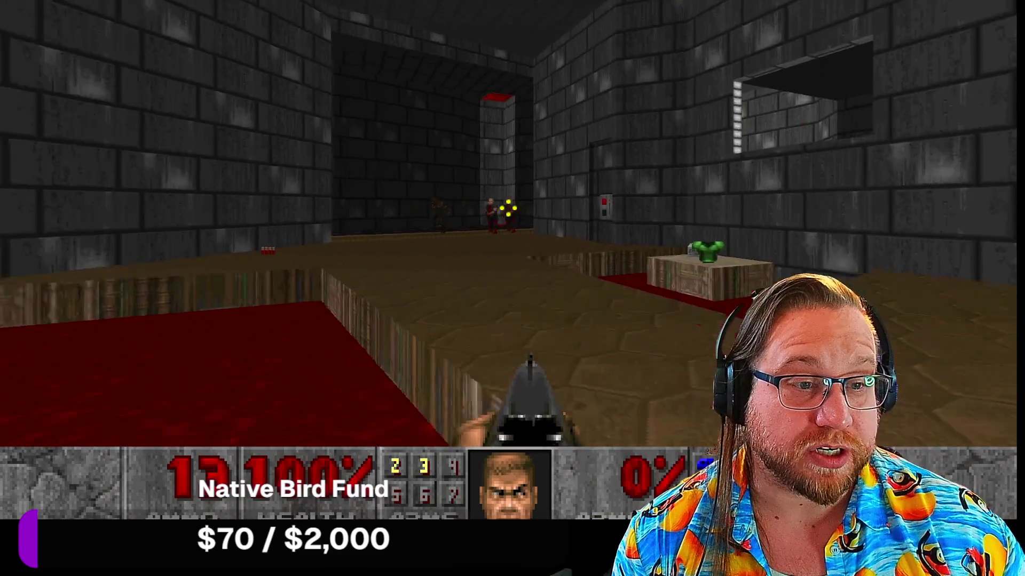
pyautogui.press('ctrl')
pyautogui.press('ctrl')
pyautogui.press('ctrl')
pyautogui.press('ctrl')
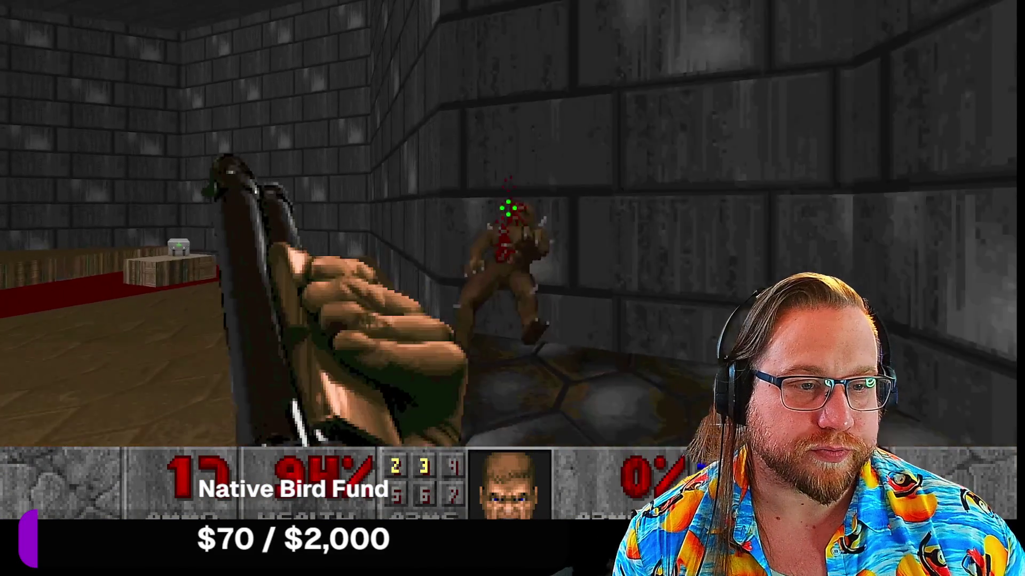
# Collect the shells, health and green armor, then flip the wall switch.
pyautogui.press('w')
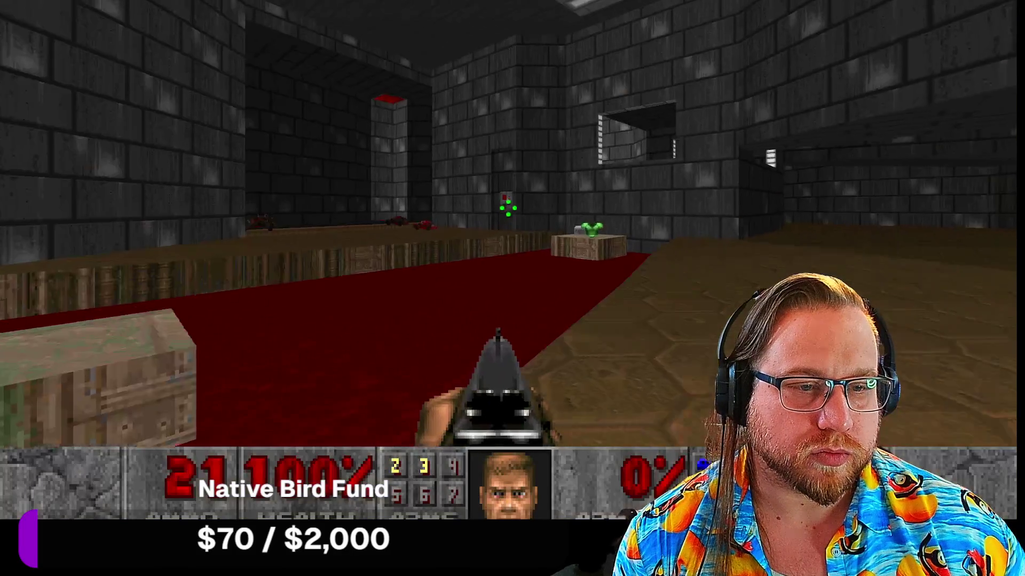
pyautogui.press('w')
pyautogui.press('w')
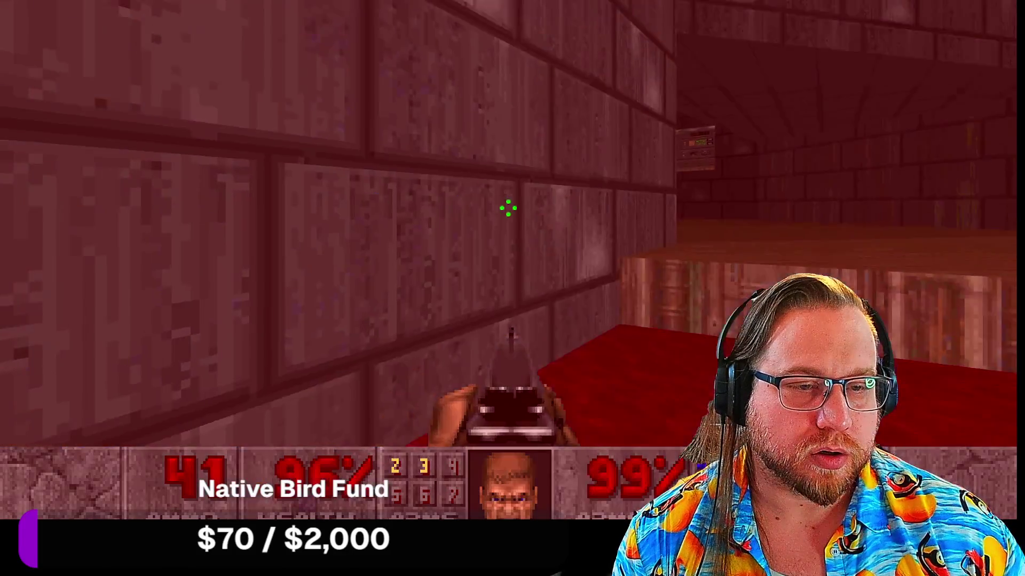
pyautogui.press('w')
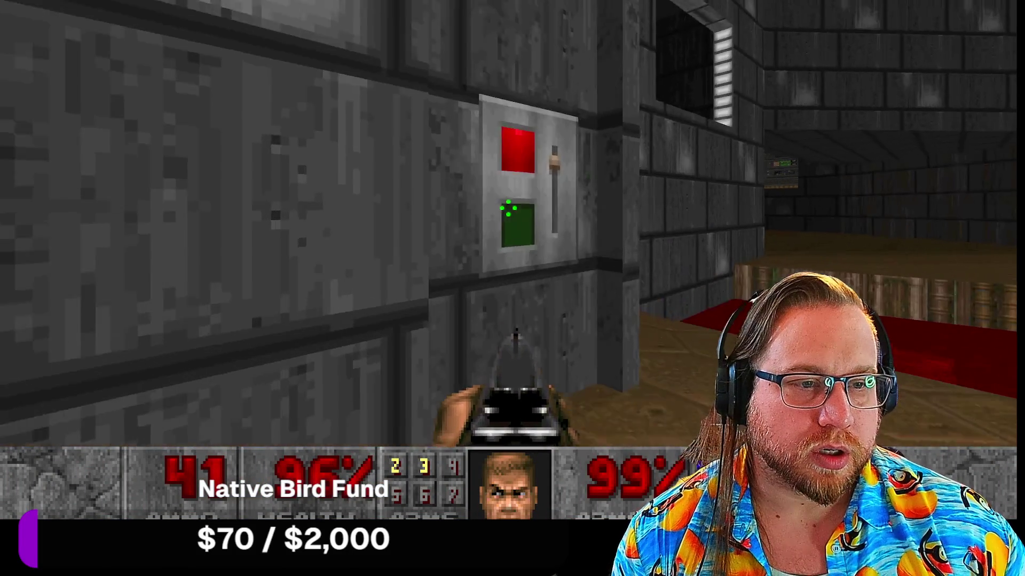
pyautogui.press('e')
pyautogui.press('s')
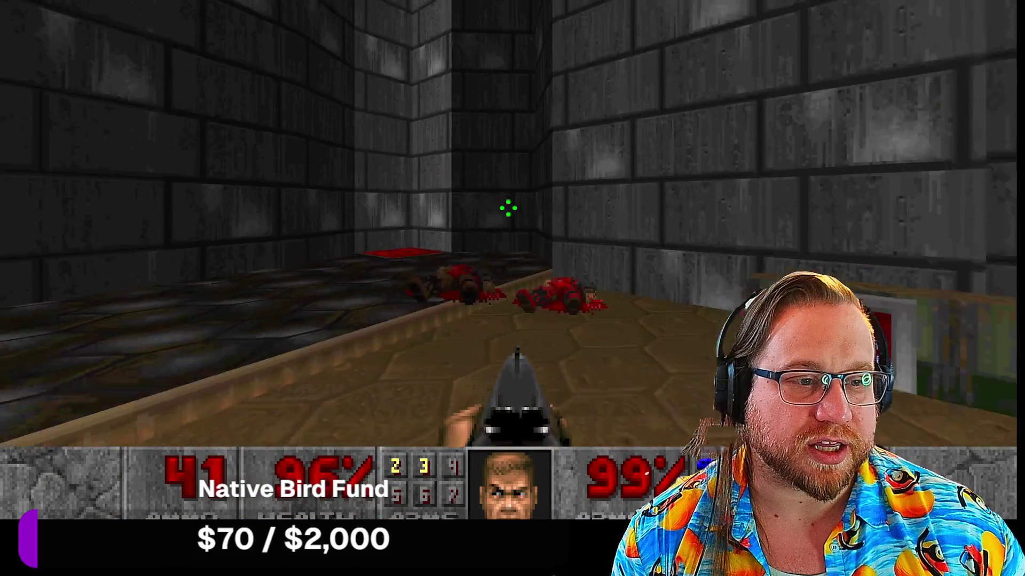
# Grab the item in the side corridor past the switch box.
pyautogui.press('Right')
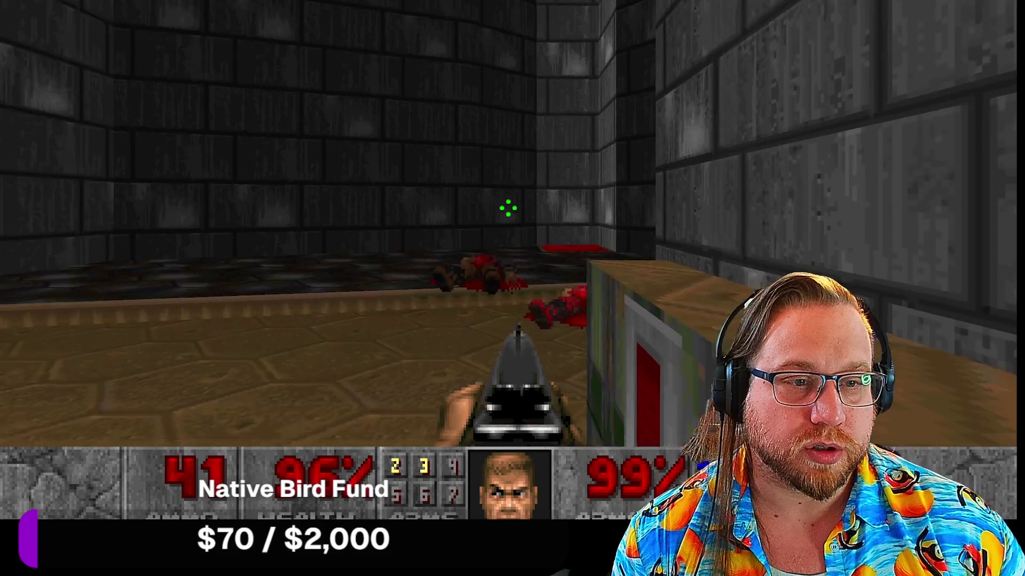
pyautogui.press('Right')
pyautogui.press('Left')
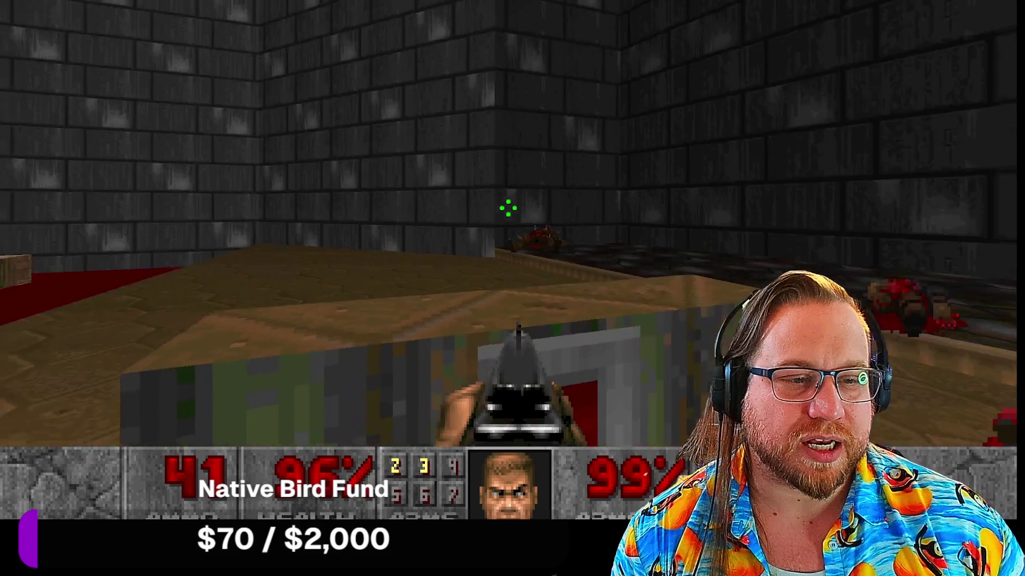
pyautogui.press('w')
pyautogui.press('Left')
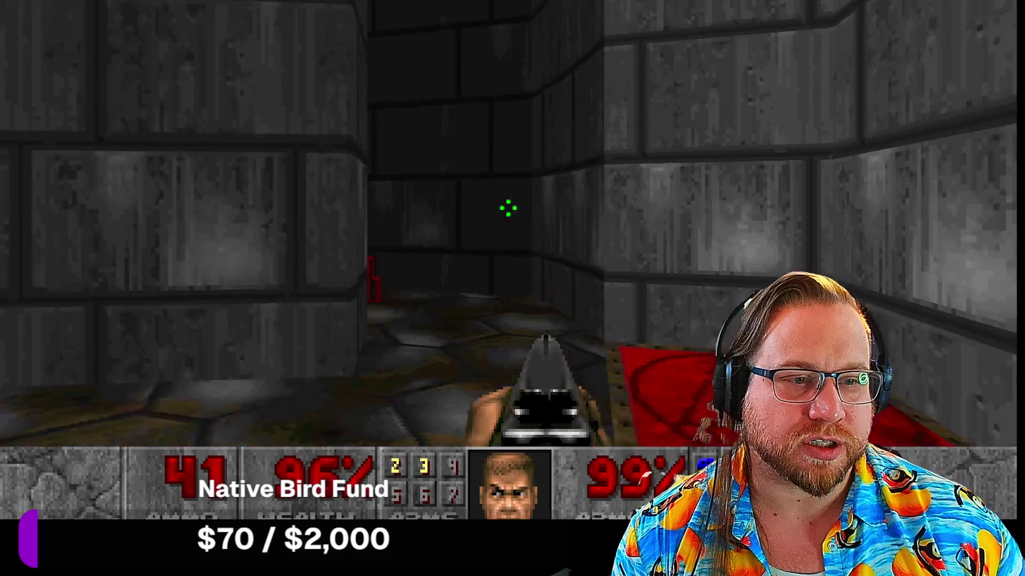
pyautogui.press('w')
pyautogui.press('Left')
pyautogui.press('w')
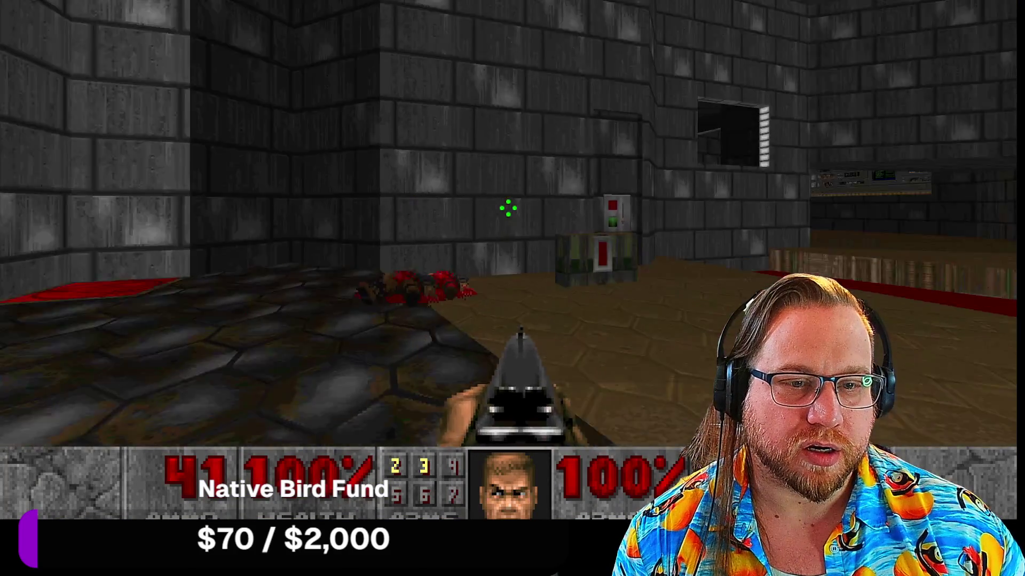
# Pass the computer-panel ledge and go through the next room into the candle-lit stone room.
pyautogui.press('Left')
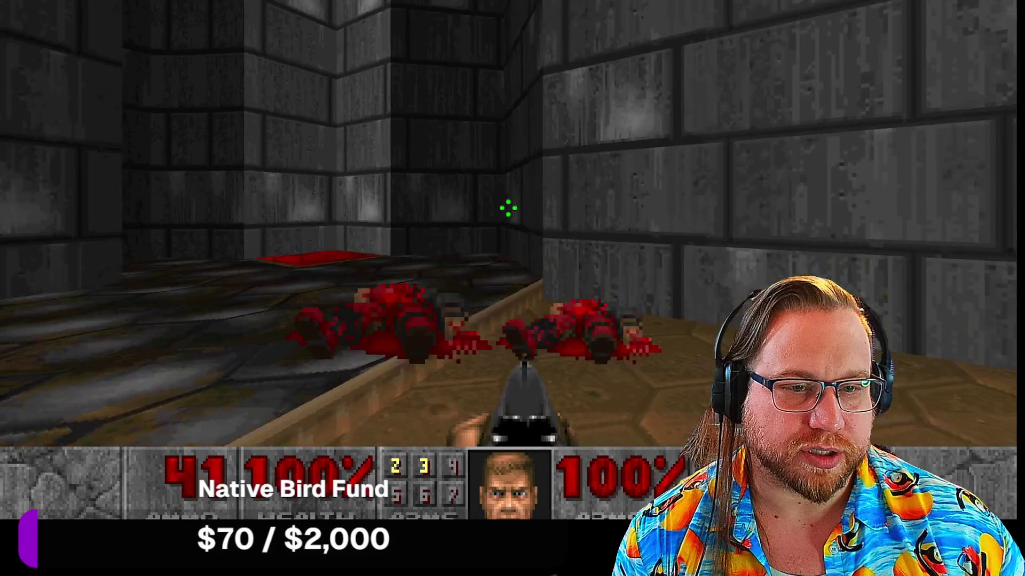
pyautogui.press('Left')
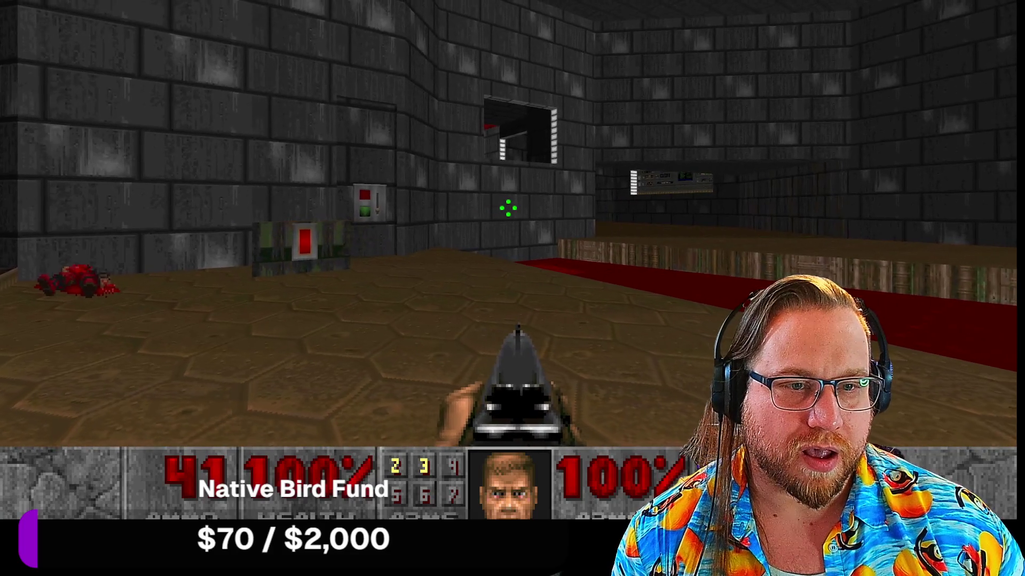
pyautogui.press('Left')
pyautogui.press('Right')
pyautogui.press('w')
pyautogui.press('Left')
pyautogui.press('w')
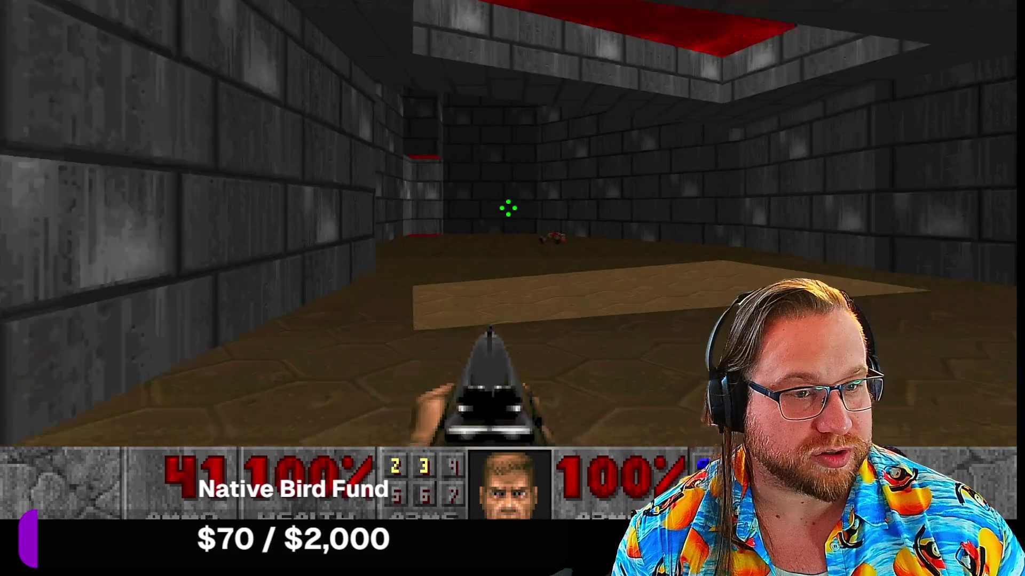
pyautogui.press('Left')
pyautogui.press('w')
pyautogui.press('Left')
pyautogui.press('w')
pyautogui.press('w')
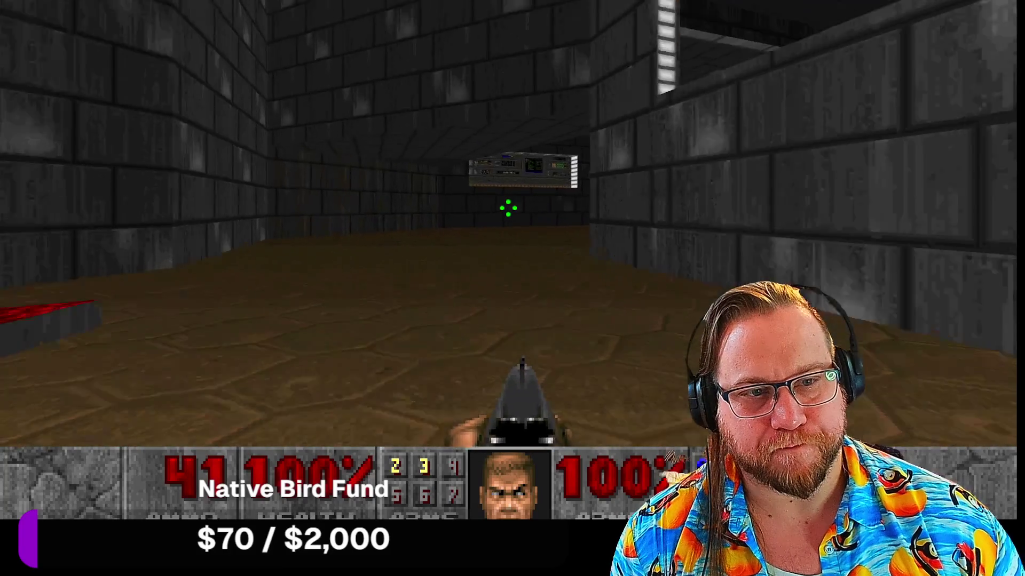
# Teleport onward and turn toward the skull niches in the brick corridor.
pyautogui.press('w')
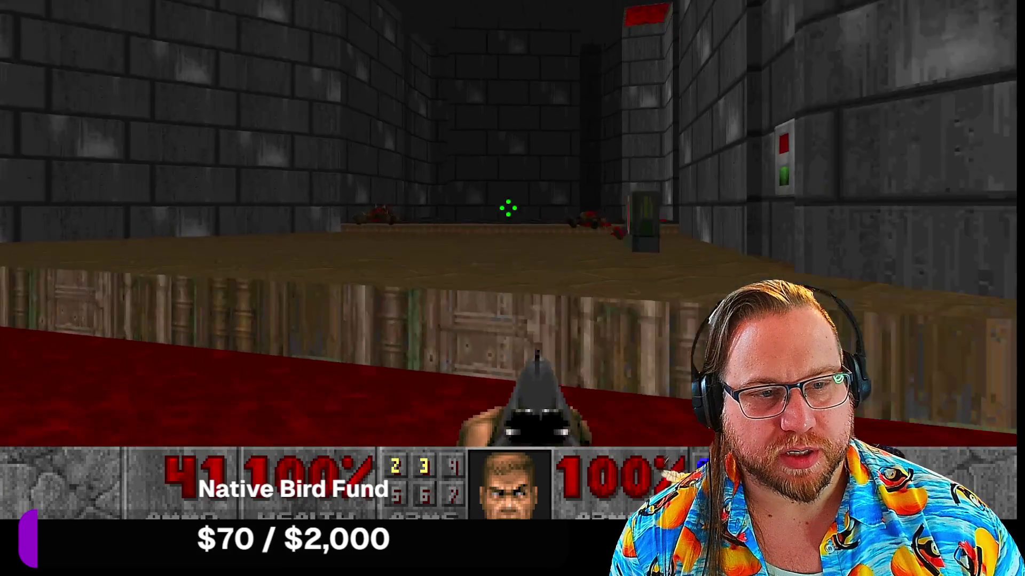
pyautogui.press('w')
pyautogui.press('Right')
pyautogui.press('Left')
pyautogui.press('w')
pyautogui.press('Left')
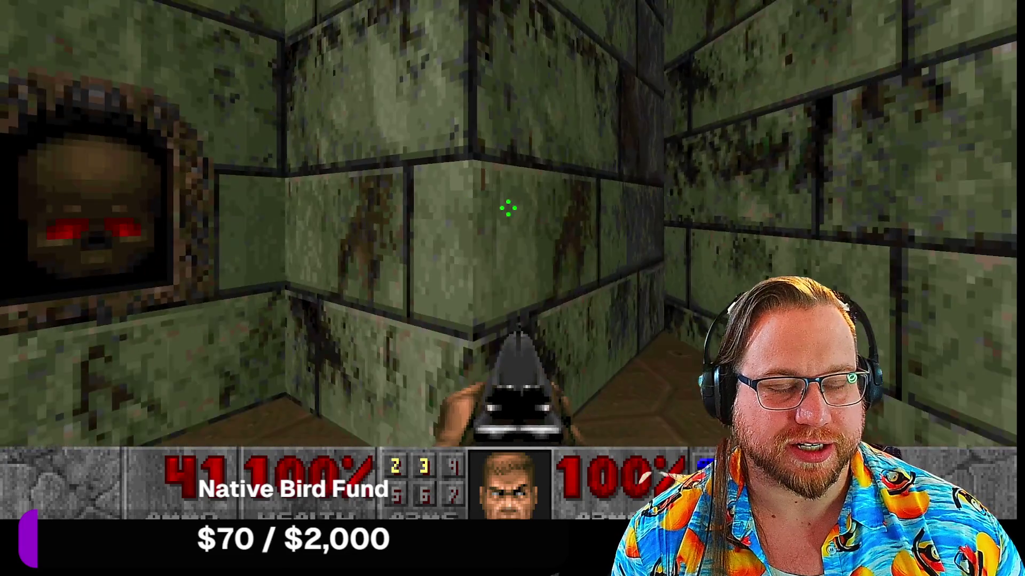
# Collect the corridor's health and ammo, then open the hazard-striped door and shoot the zombie.
pyautogui.press('Right')
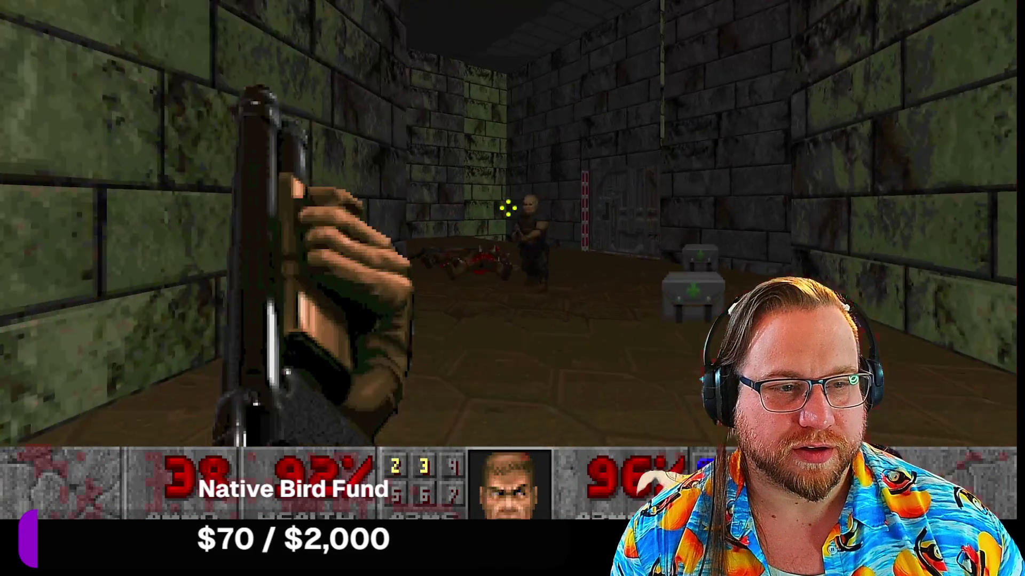
pyautogui.press('Up')
pyautogui.press('Left')
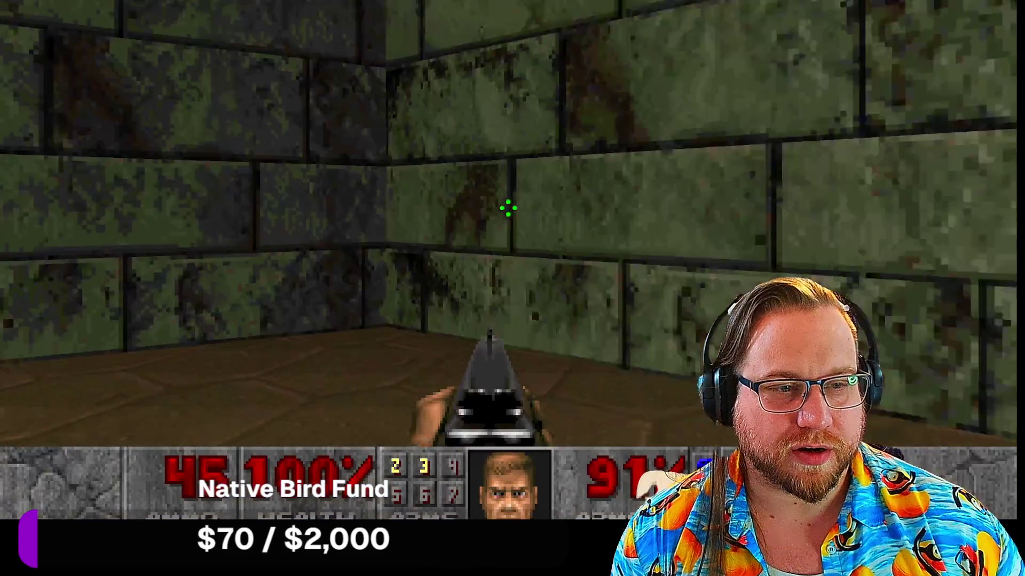
pyautogui.press('Left')
pyautogui.press('Up')
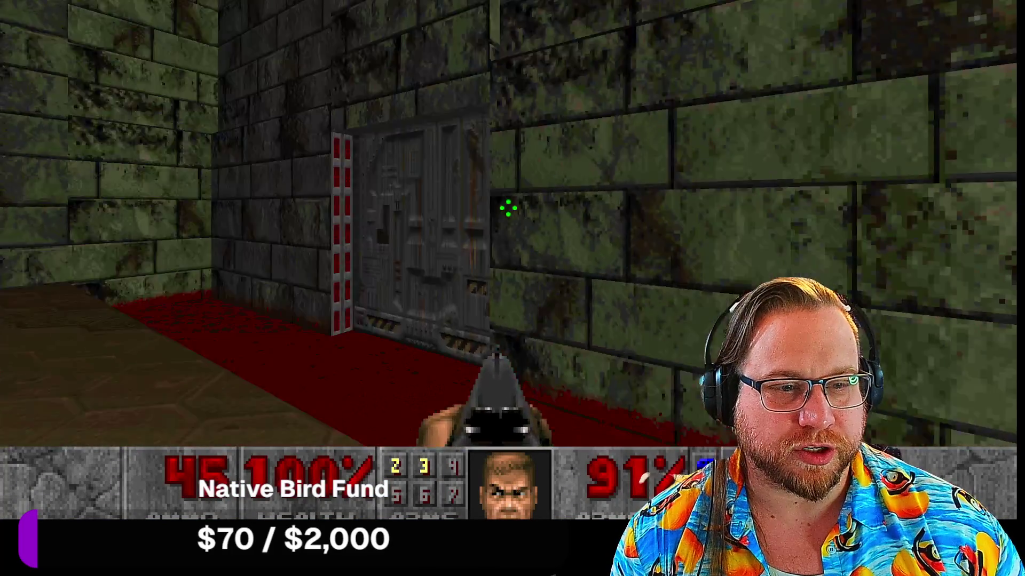
pyautogui.press('space')
pyautogui.press('Up')
pyautogui.press('ctrl')
# Grab the medikit and take the red teleporter into the green-brick corridor.
pyautogui.press('Left')
pyautogui.press('Up')
pyautogui.press('Left')
pyautogui.press('Up')
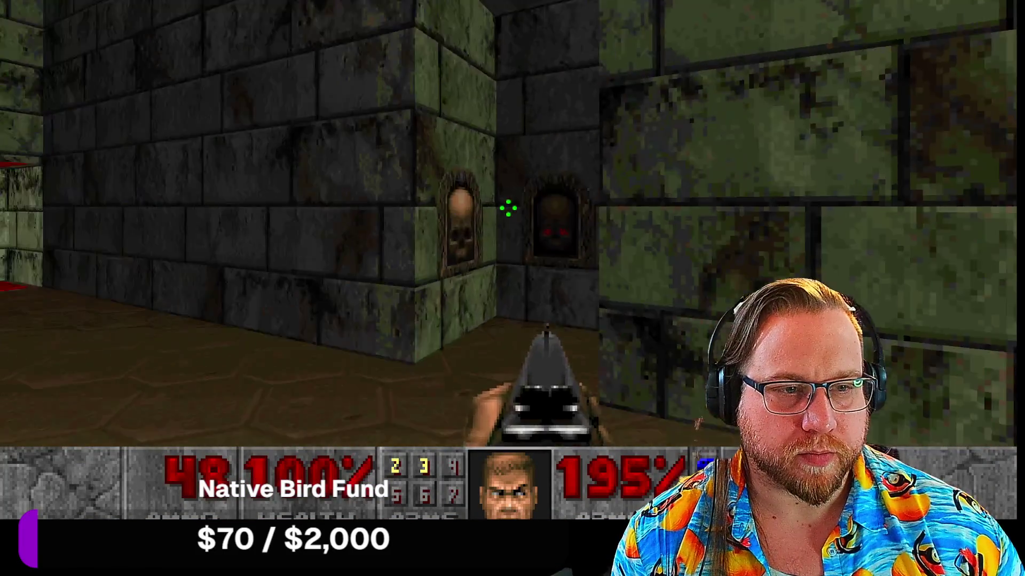
pyautogui.press('Right')
pyautogui.press('Up')
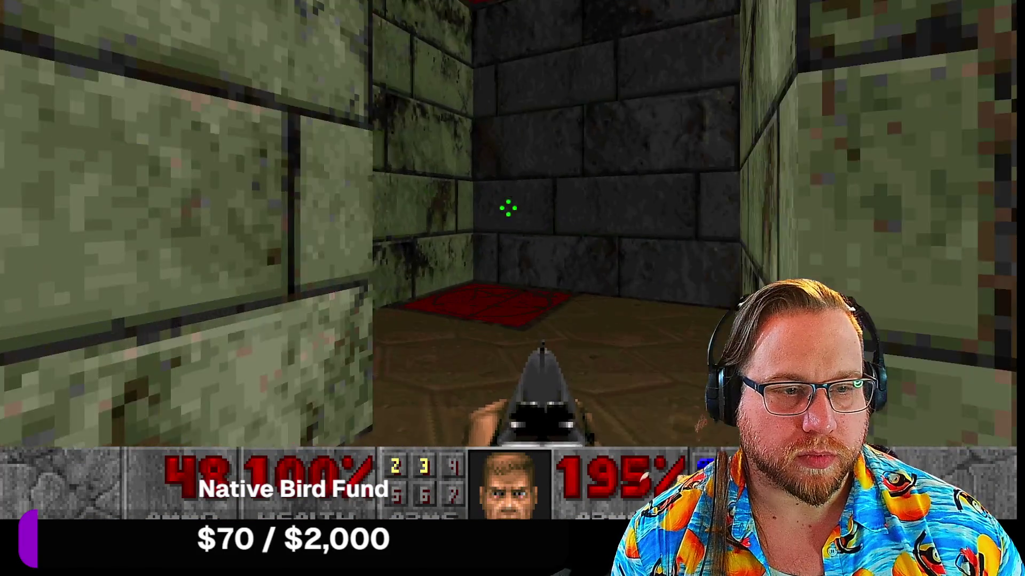
pyautogui.press('Up')
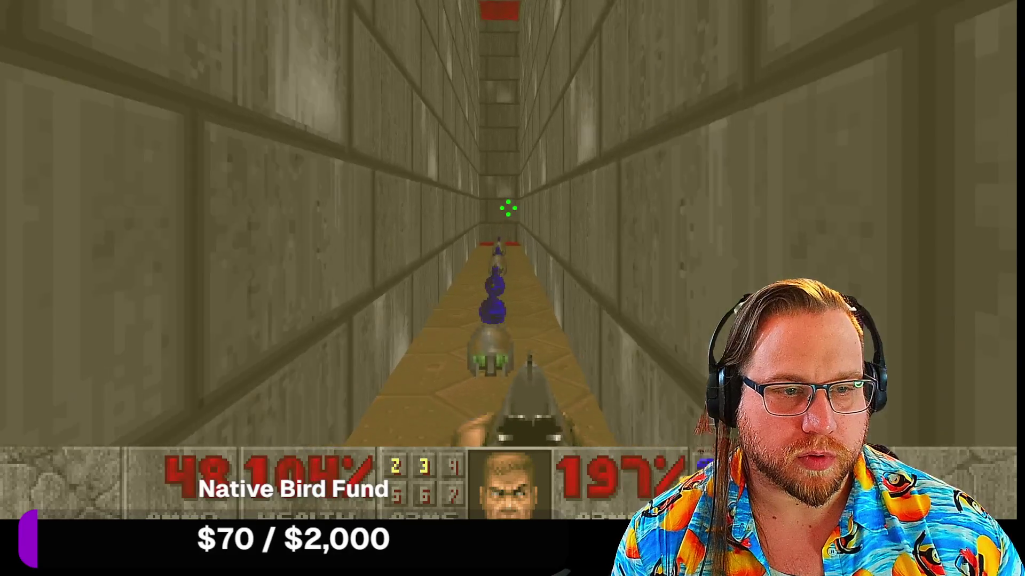
pyautogui.press('Up')
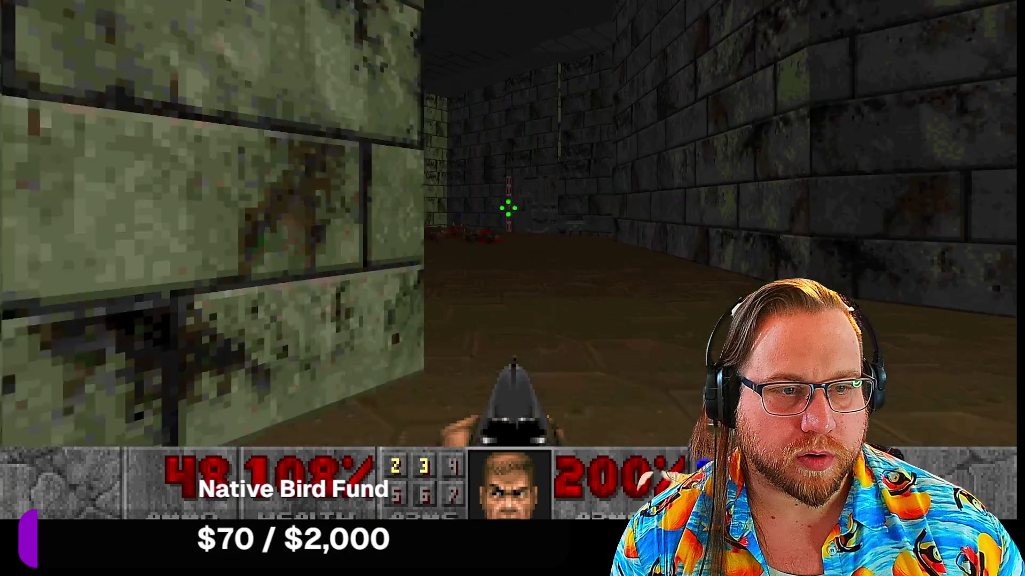
# Enter the small green room and kill the pinky demon.
pyautogui.press('Right')
pyautogui.press('Up')
pyautogui.press('Up')
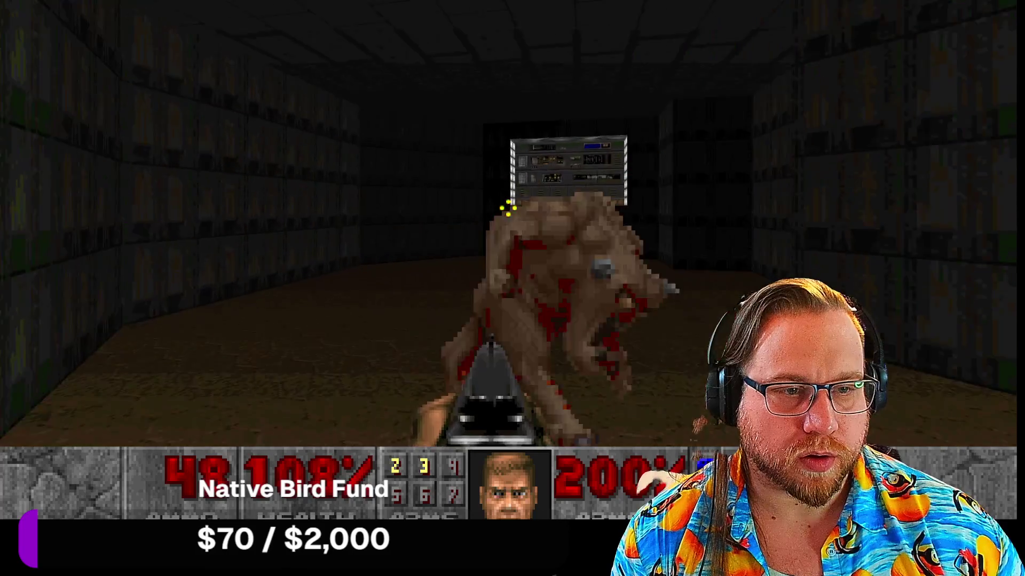
pyautogui.press('Right')
pyautogui.press('ctrl')
pyautogui.press('Right')
pyautogui.press('ctrl')
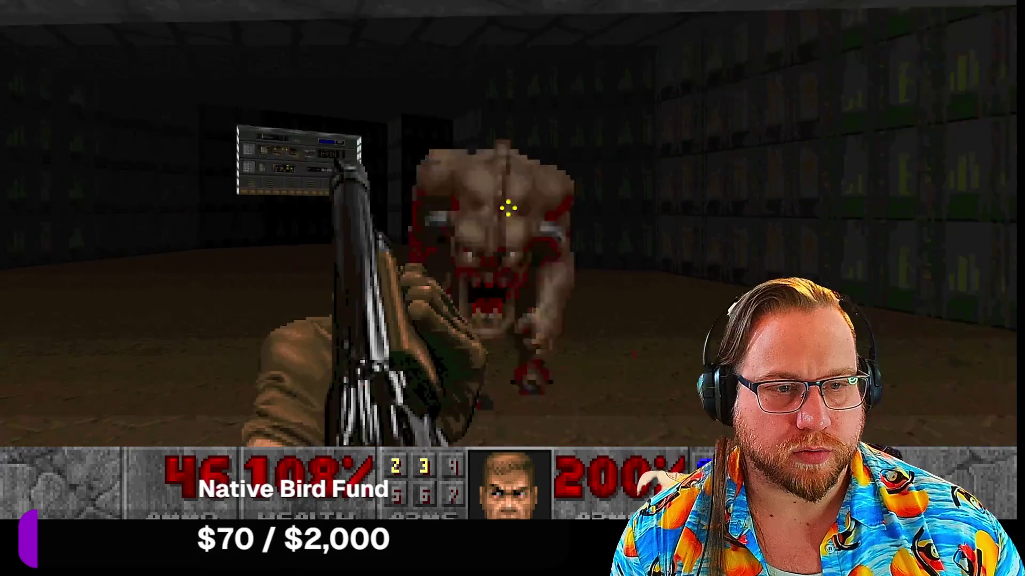
pyautogui.press('Left')
pyautogui.press('ctrl')
pyautogui.press('Up')
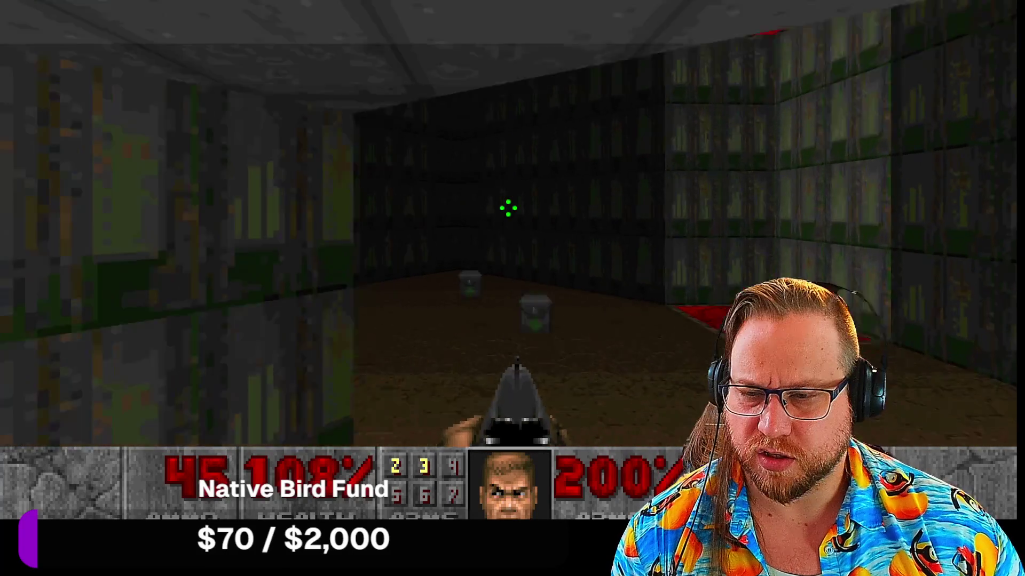
# Return to the brown room and shoot down the charging Lost Soul.
pyautogui.press('Left')
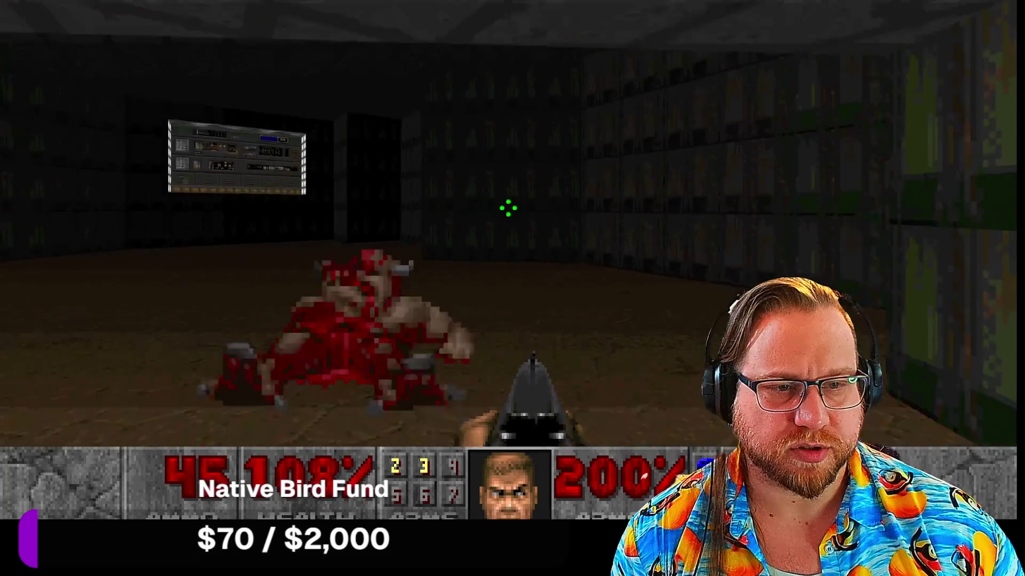
pyautogui.press('Right')
pyautogui.press('Right')
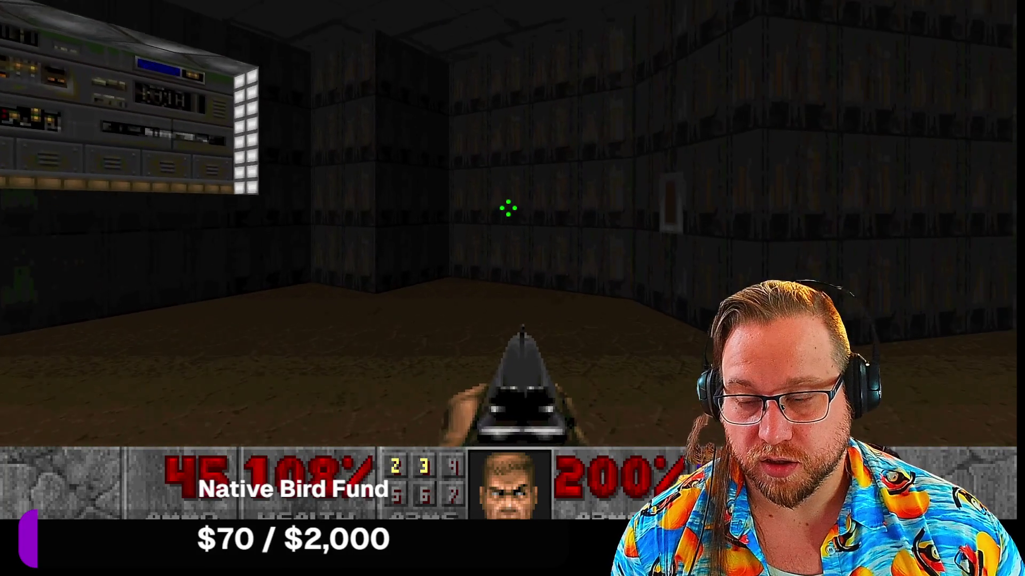
pyautogui.press('Left')
pyautogui.press('Left')
pyautogui.press('ctrl')
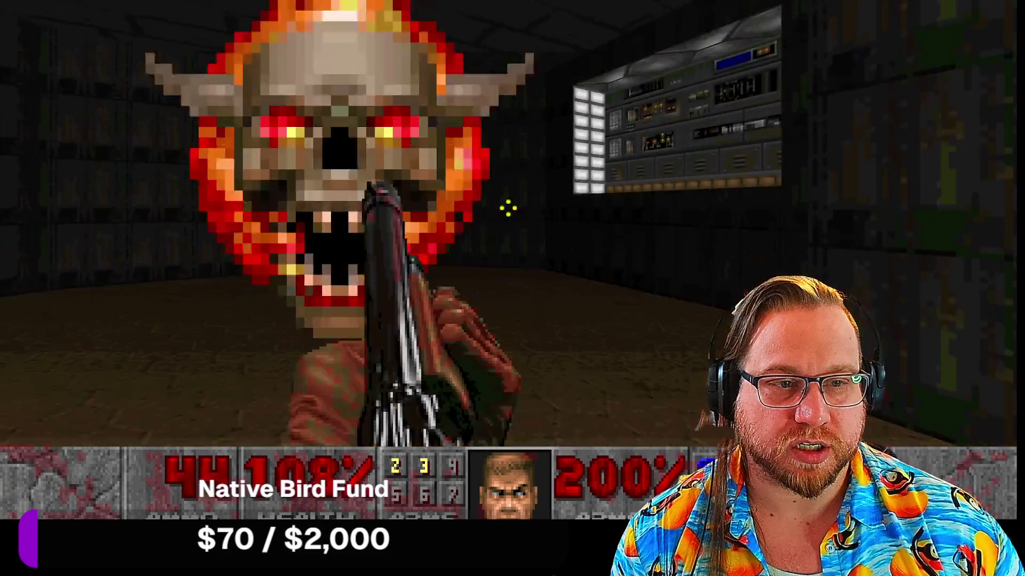
pyautogui.press('ctrl')
pyautogui.press('Right')
pyautogui.press('ctrl')
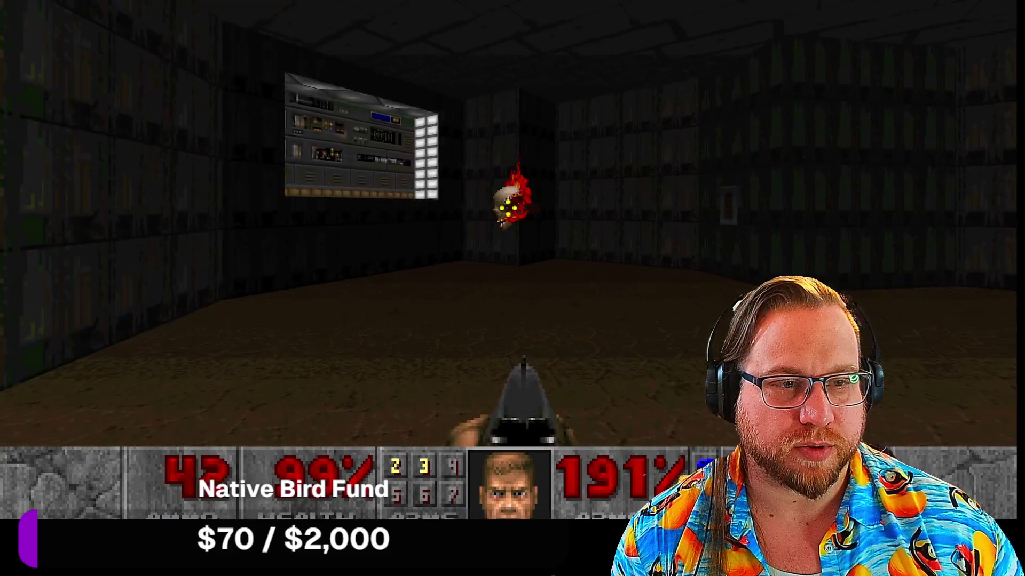
pyautogui.press('ctrl')
# Walk to the red wall switch and continue down the corridor into the dark room.
pyautogui.press('Right')
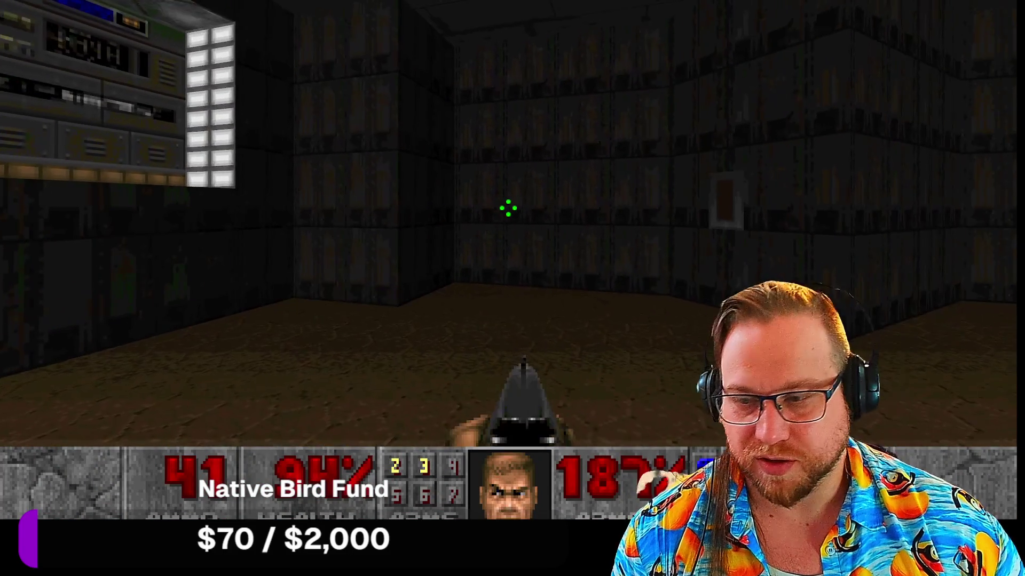
pyautogui.press('Up')
pyautogui.press('Left')
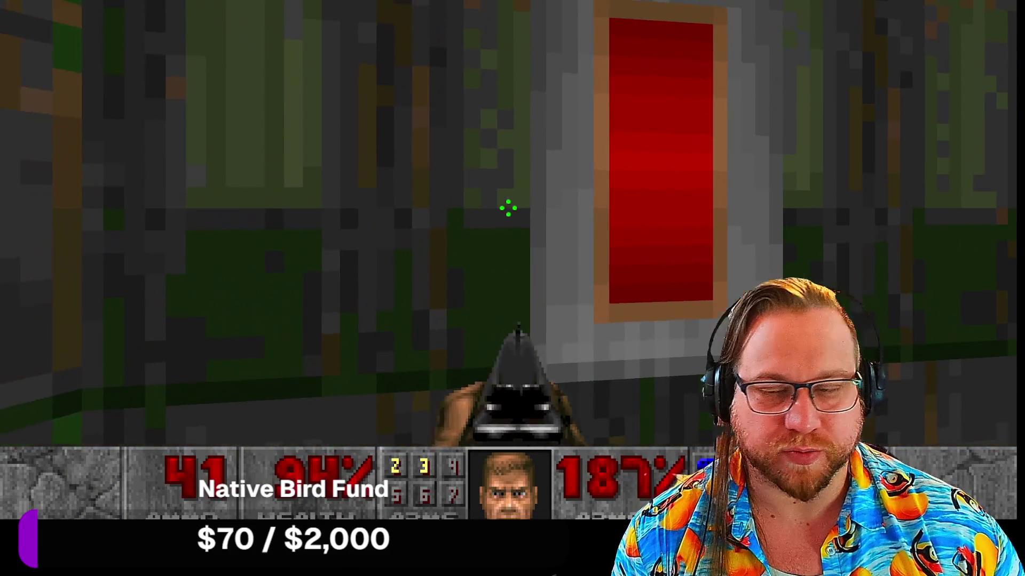
pyautogui.press('Right')
pyautogui.press('Down')
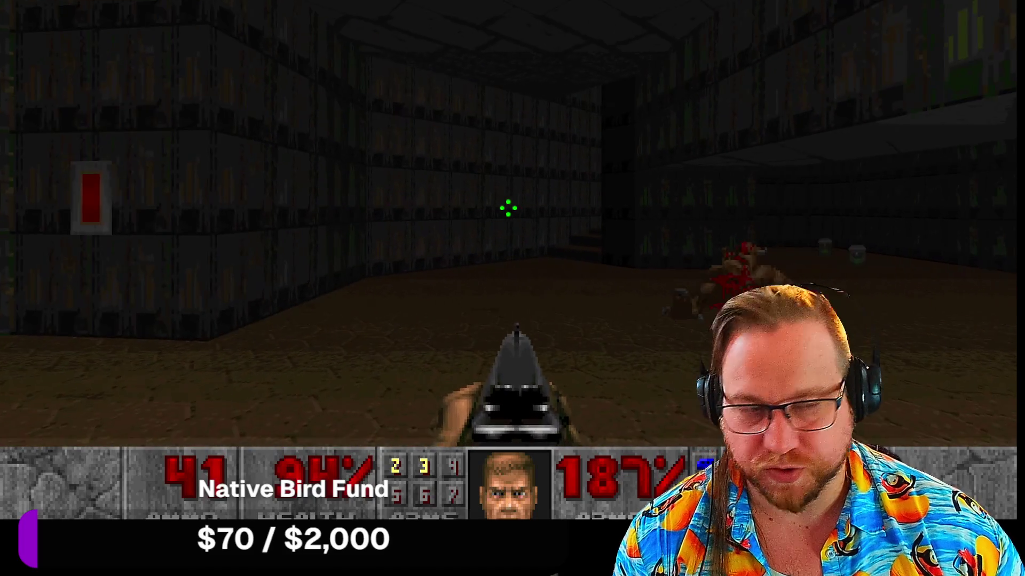
pyautogui.press('Left')
pyautogui.press('Up')
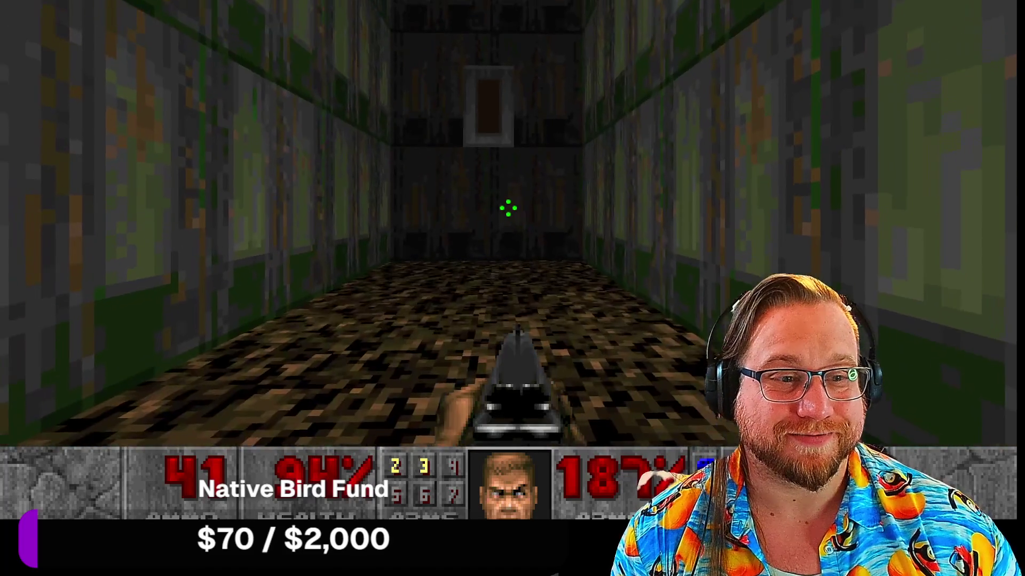
pyautogui.press('Left')
pyautogui.press('Up')
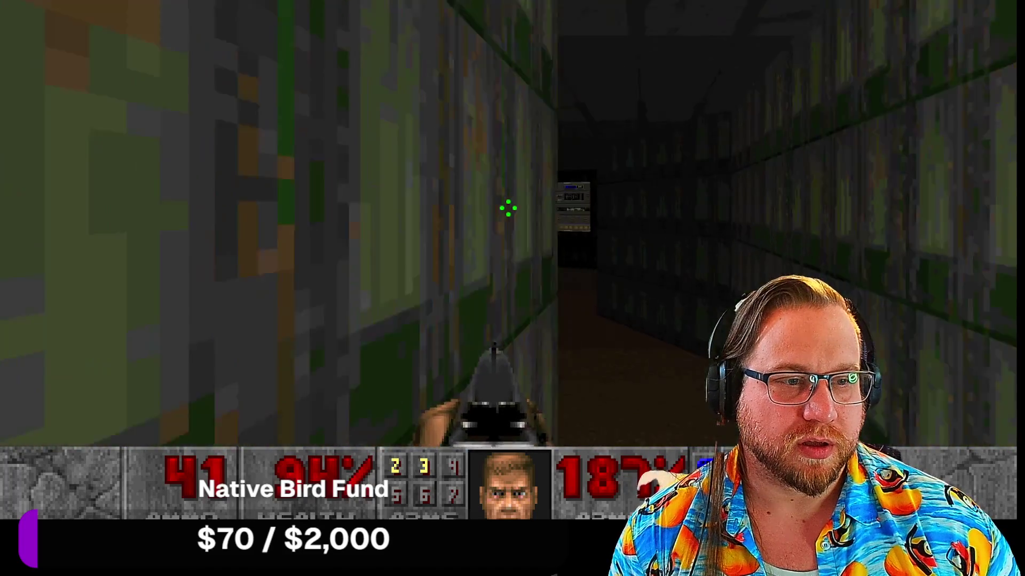
# Take the red pentagram teleporter to the exit room and grab the medikit.
pyautogui.press('Right')
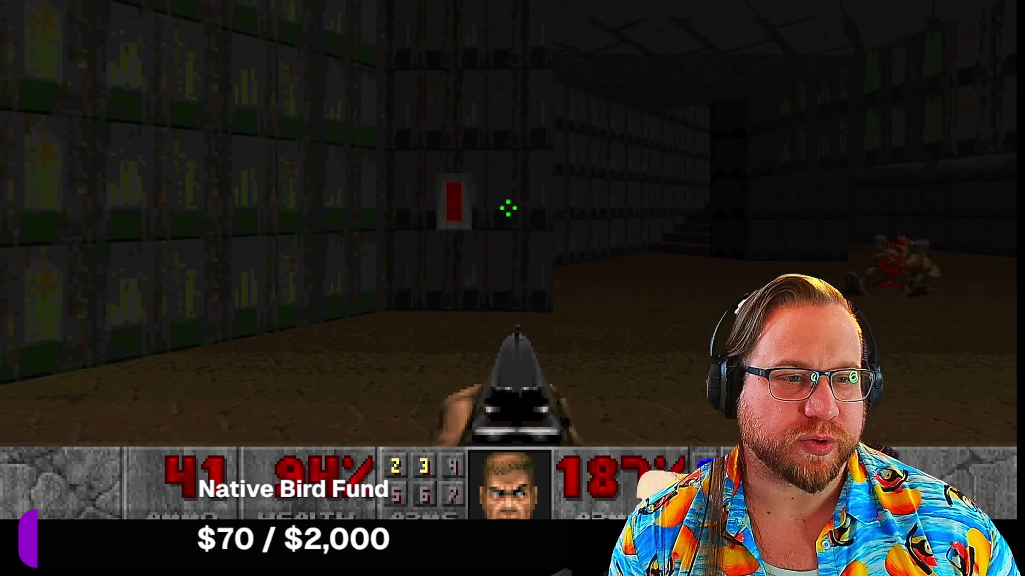
pyautogui.press('Left')
pyautogui.press('Left')
pyautogui.press('Up')
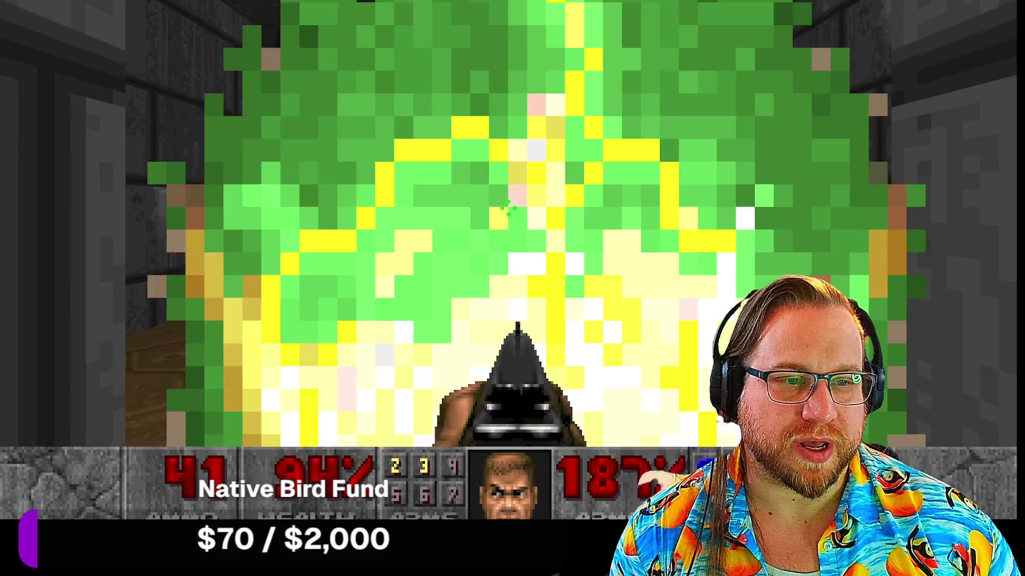
pyautogui.press('Left')
pyautogui.press('Up')
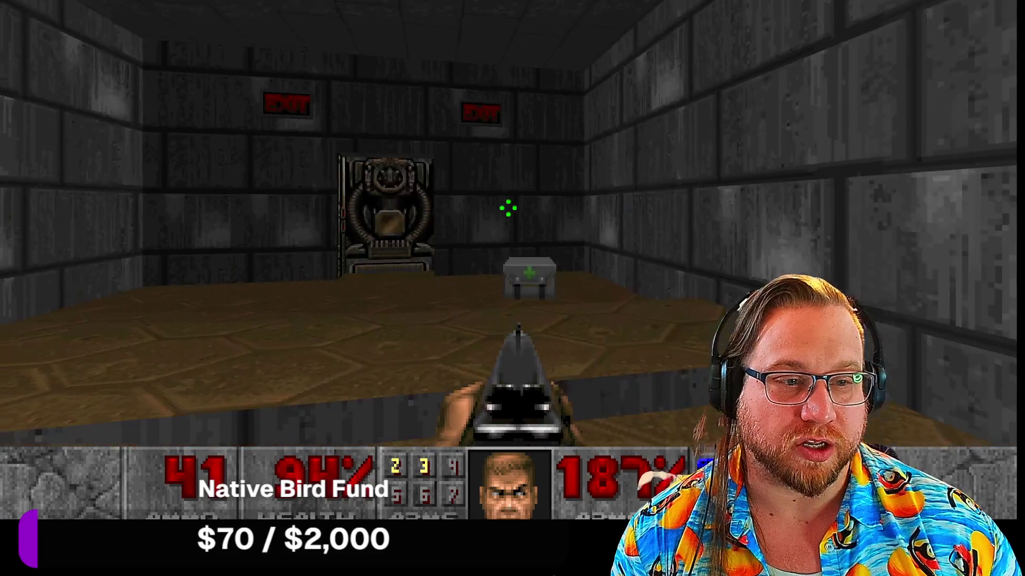
pyautogui.press('Up')
pyautogui.press('Right')
pyautogui.press('Left')
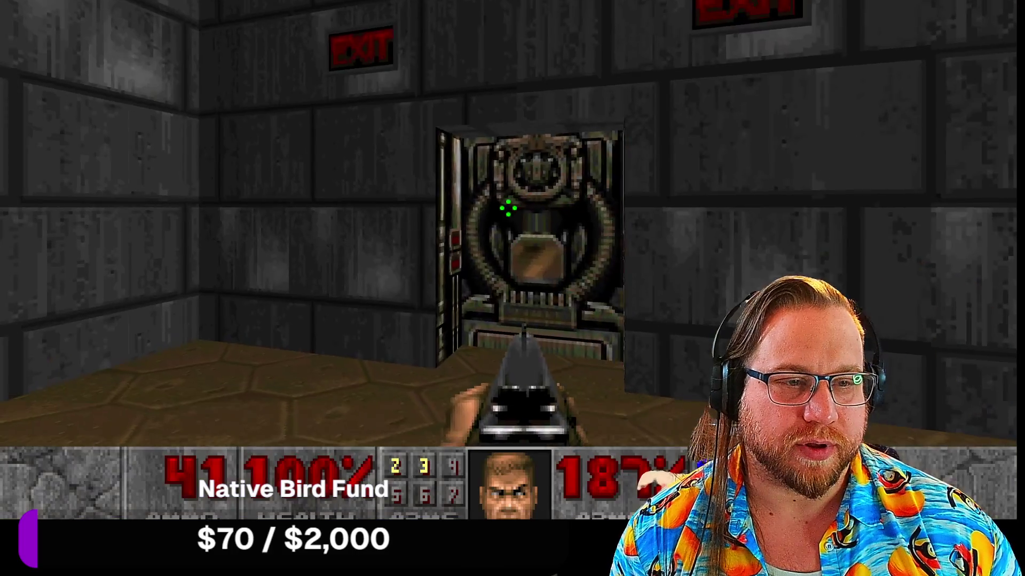
# Open the switch wall, shoot the demon, hit the exit switch, then End Game to the main menu.
pyautogui.press('space')
pyautogui.press('ctrl')
pyautogui.press('Up')
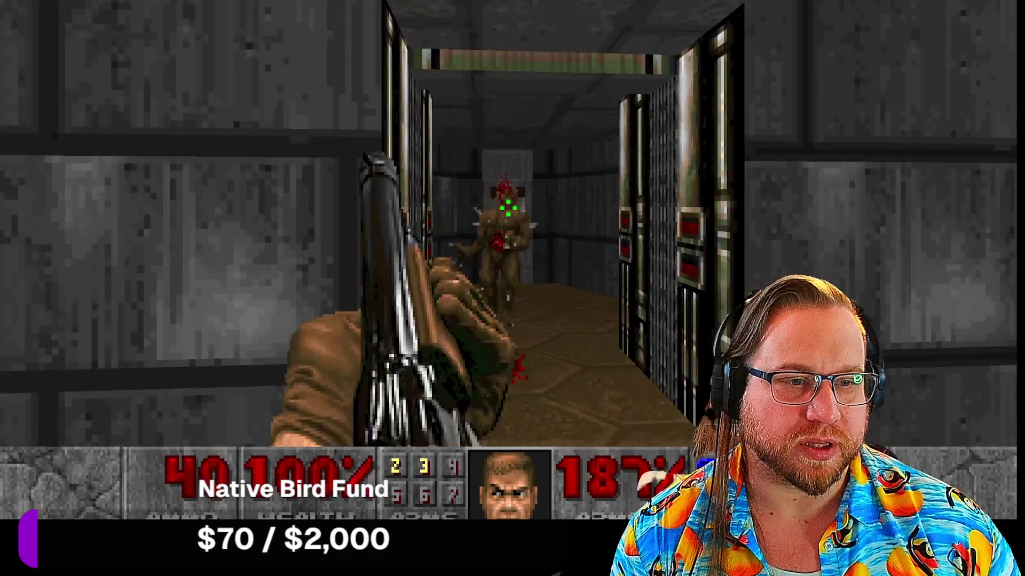
pyautogui.press('Up')
pyautogui.press('space')
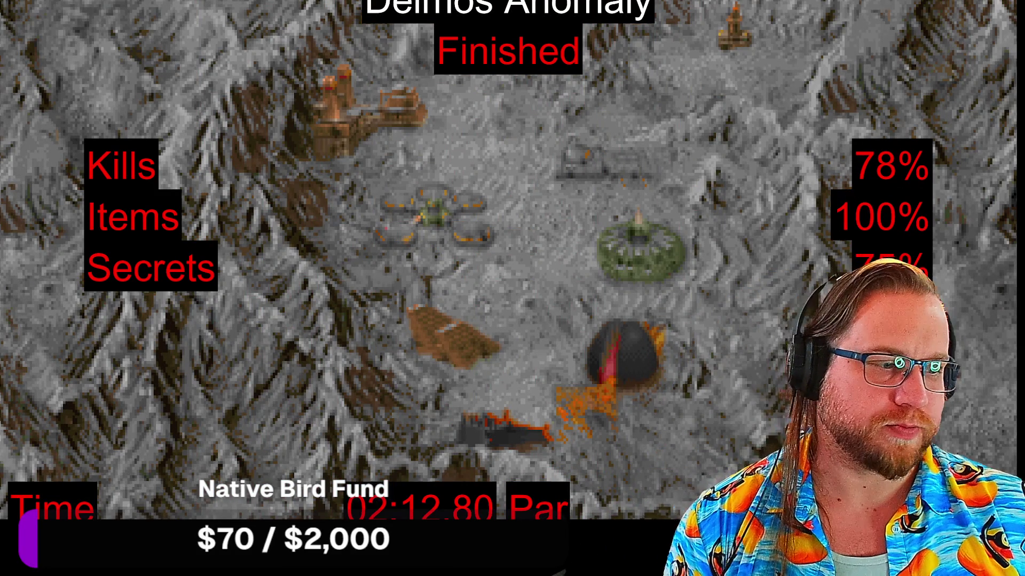
pyautogui.press('Escape')
pyautogui.click(448, 405)
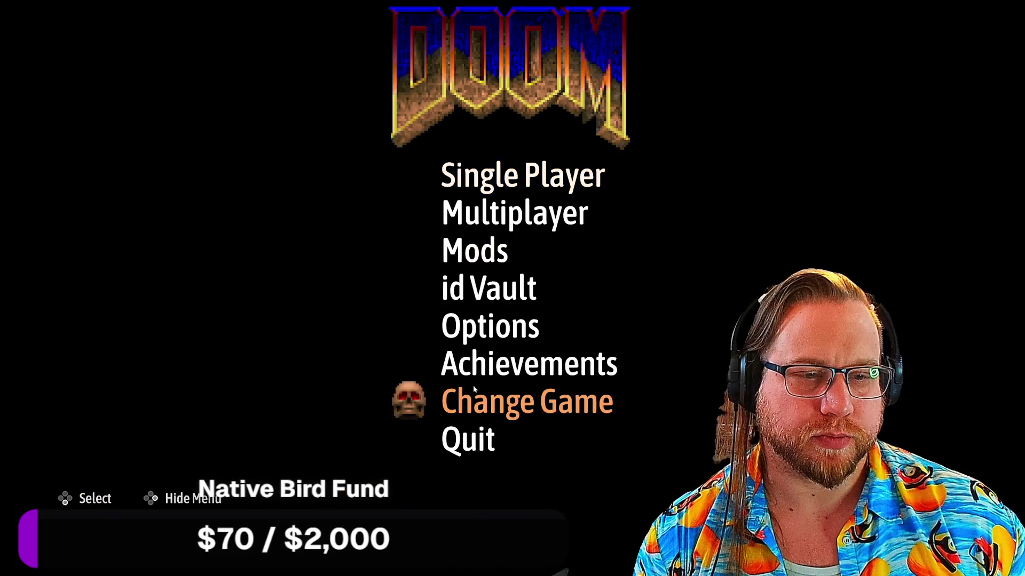
# Quit DOOM and launch Bloodthief from its Steam library page with the default Play option.
pyautogui.click(473, 454)
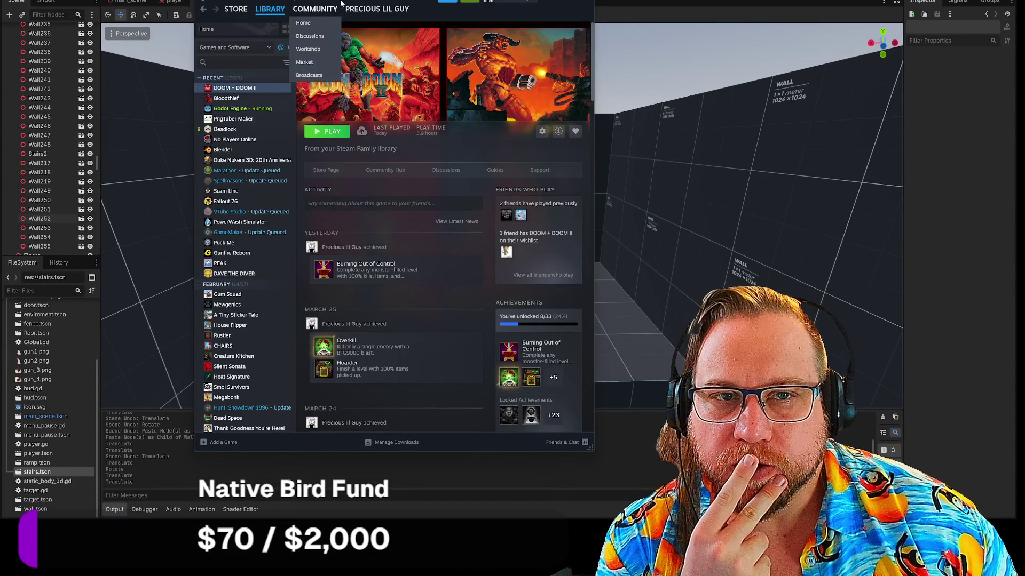
pyautogui.moveTo(422, 7); pyautogui.dragTo(239, 10)
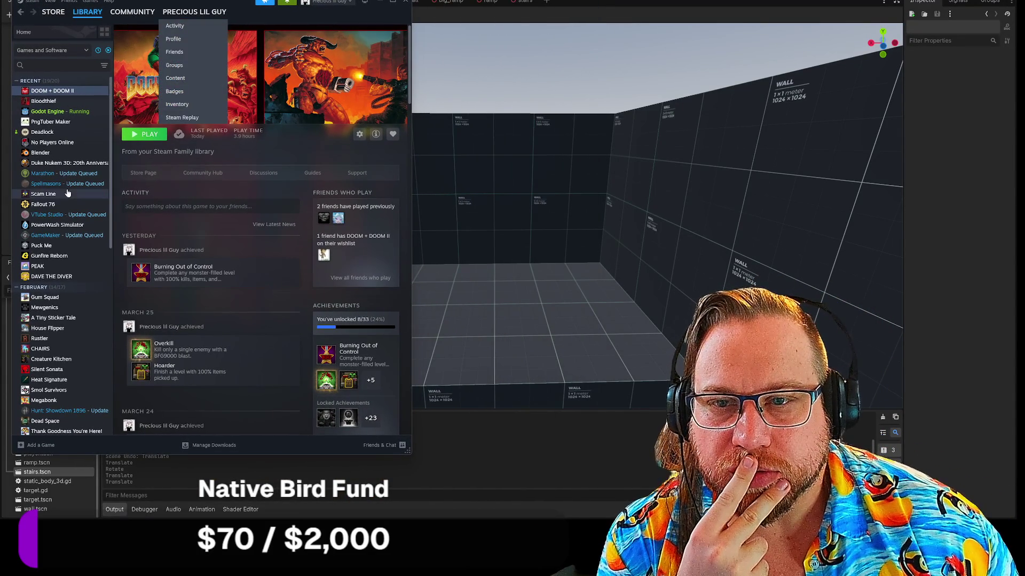
pyautogui.click(16, 133)
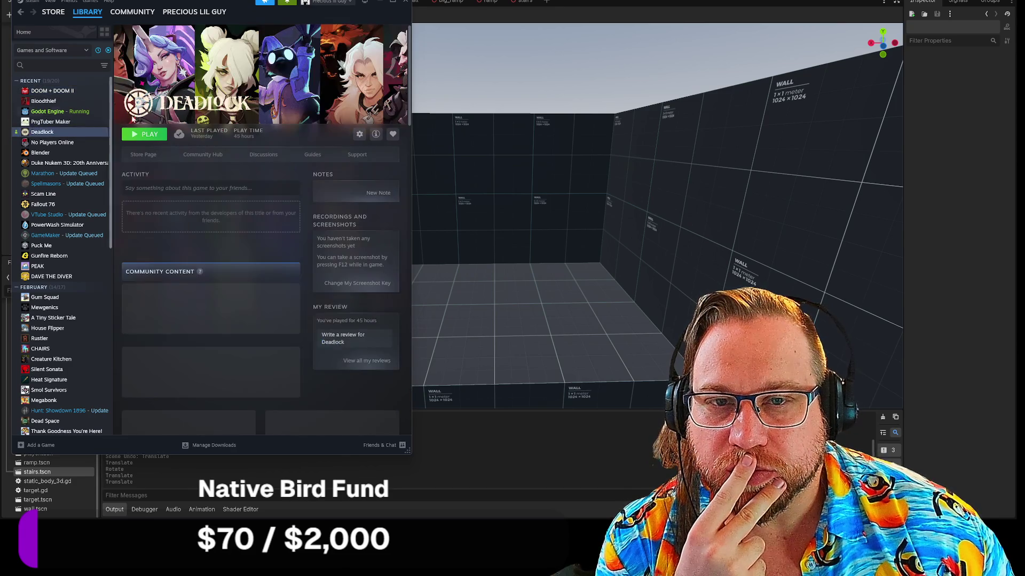
pyautogui.click(47, 102)
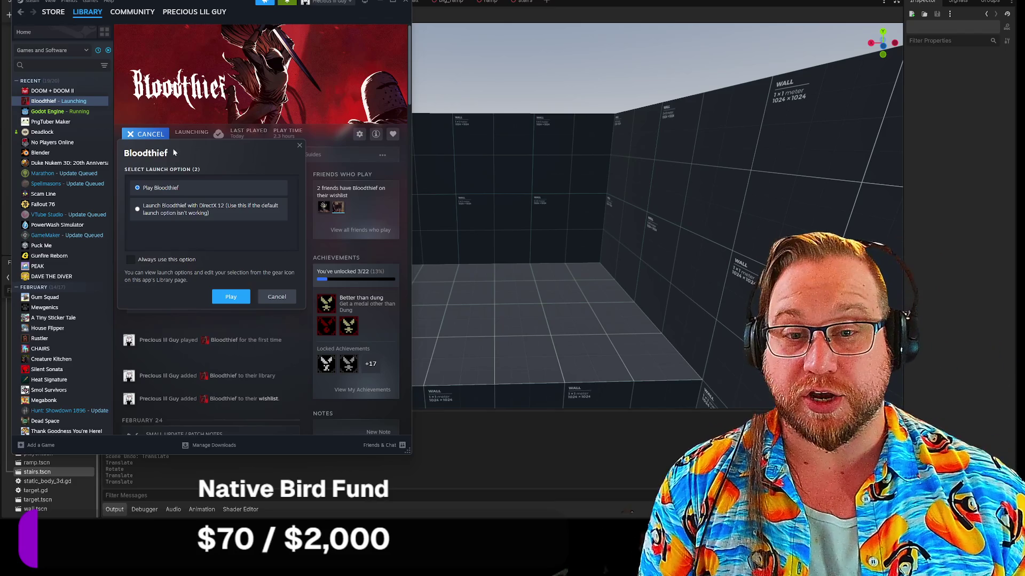
pyautogui.click(230, 299)
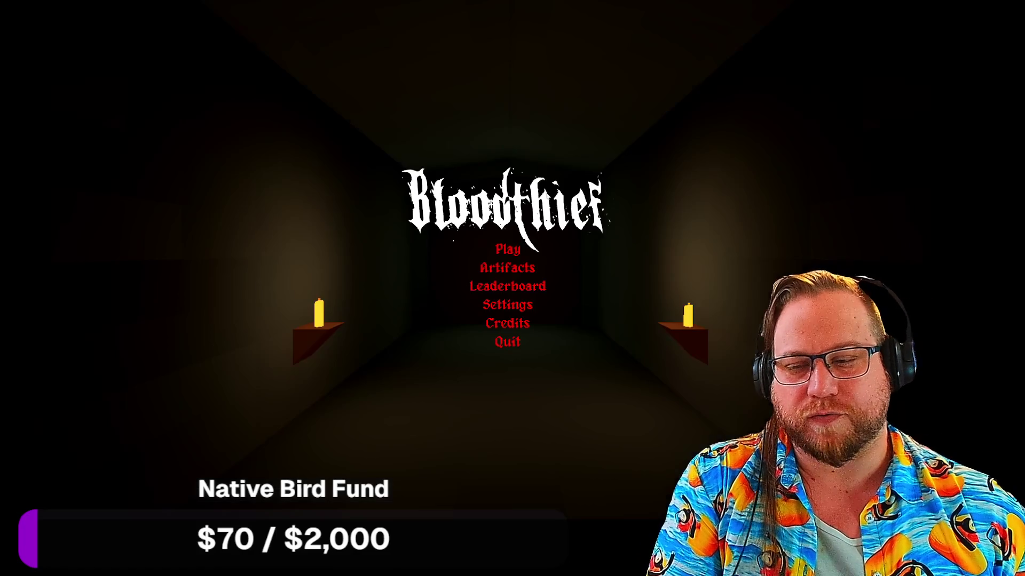
# Start the 1-5 Blighted Holdfast map, go through the castle door and swim toward the checkpoint.
pyautogui.click(509, 252)
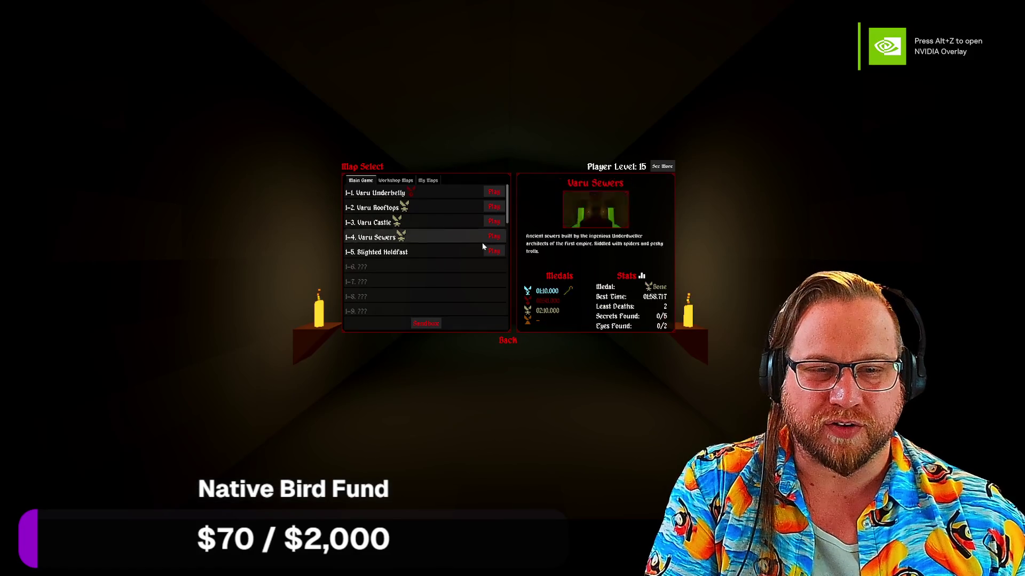
pyautogui.click(494, 251)
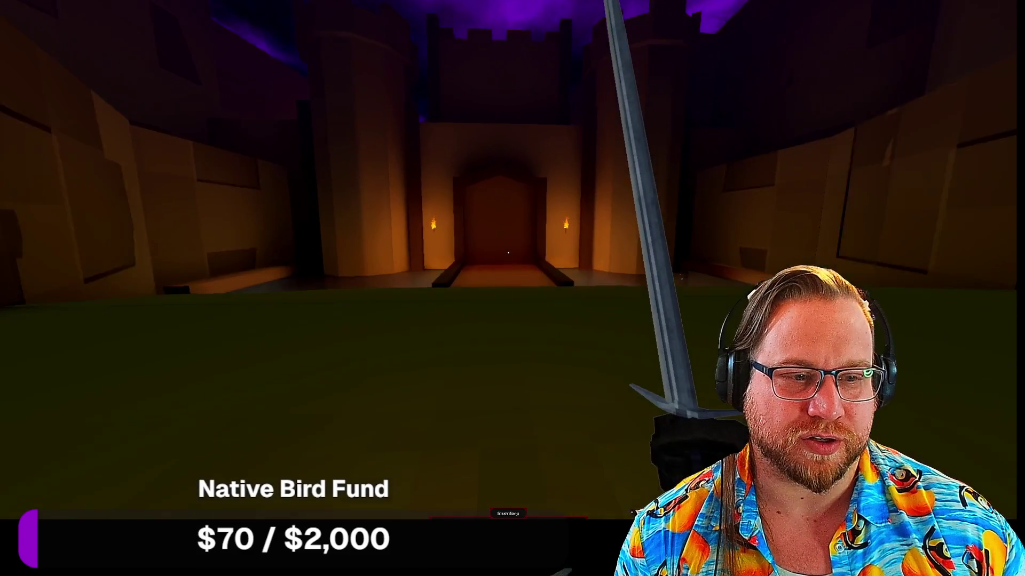
pyautogui.press('w')
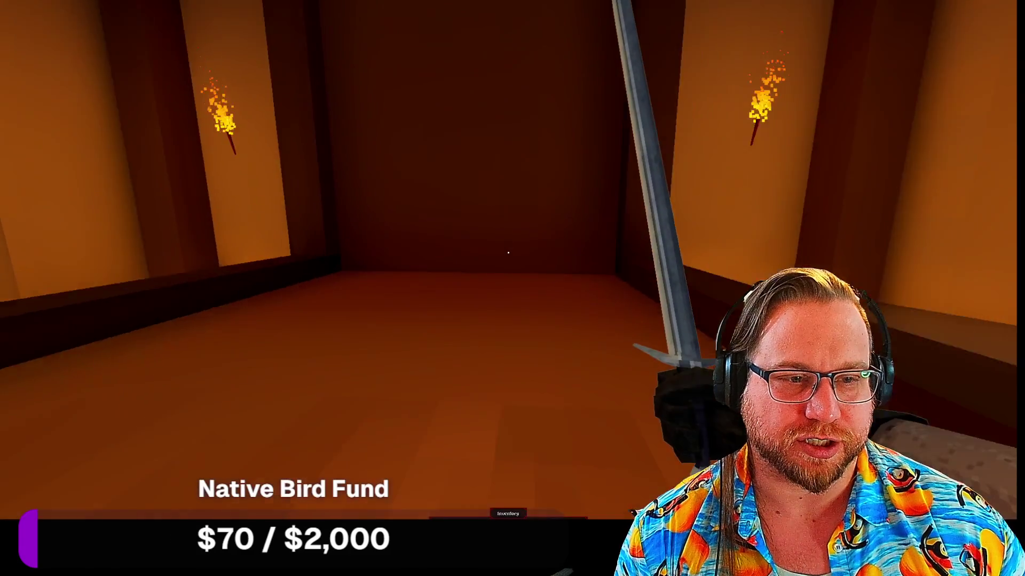
pyautogui.click(508, 253)
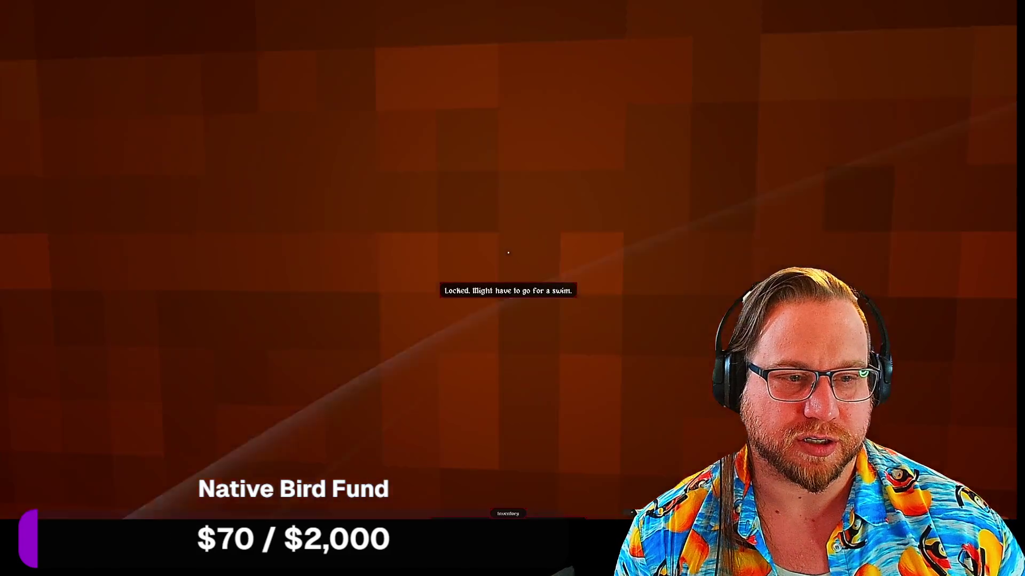
pyautogui.moveTo(508, 252)
pyautogui.press('w')
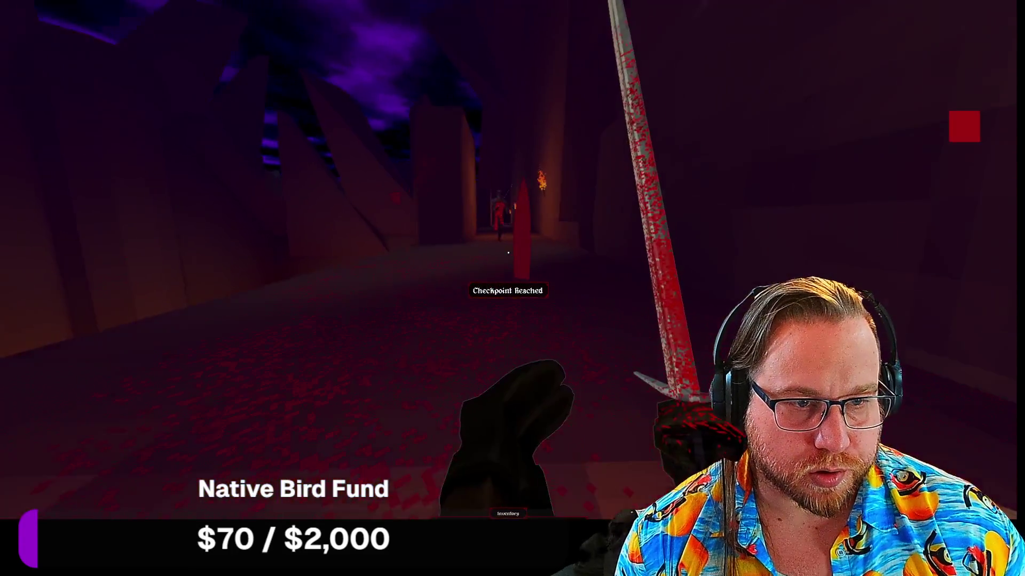
# Kill the first enemy and push past the lava pit into the large red hall.
pyautogui.click(508, 253)
pyautogui.press('w')
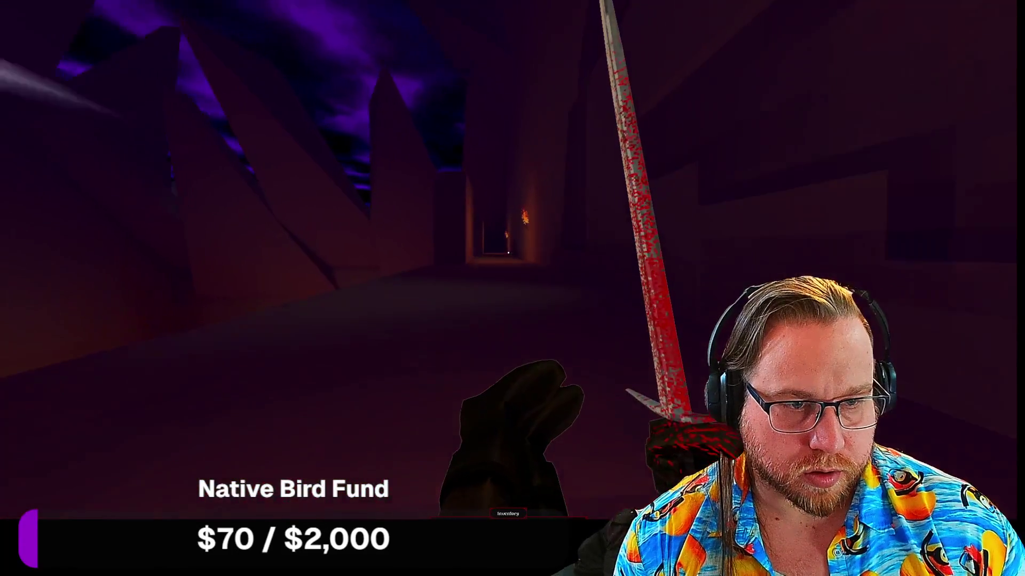
pyautogui.press('w')
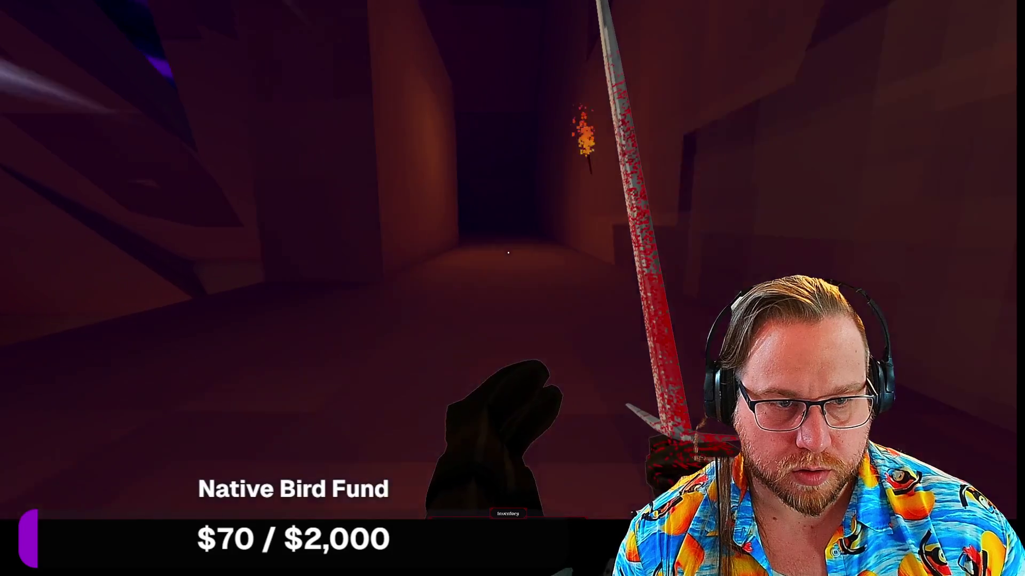
pyautogui.press('w')
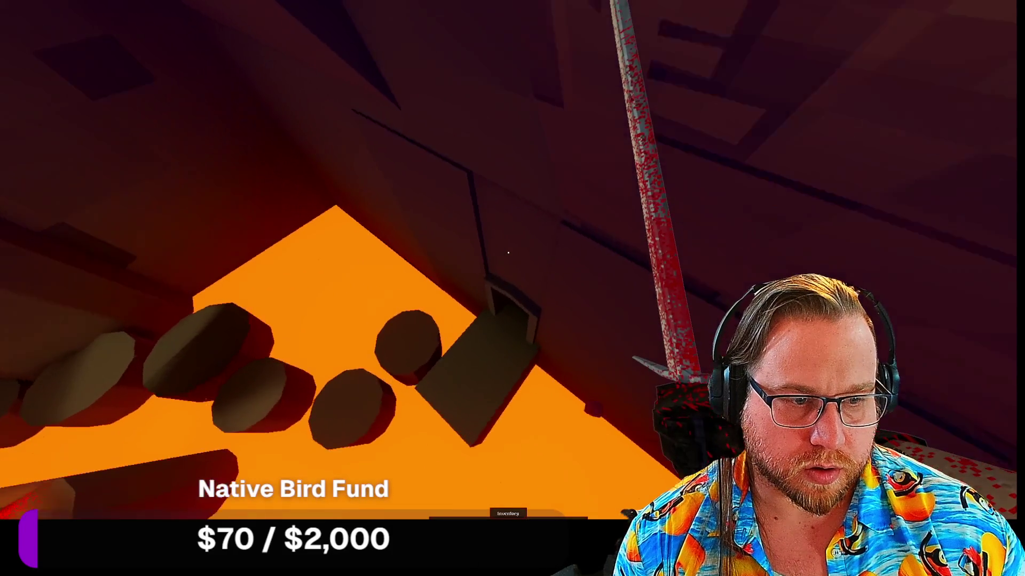
pyautogui.press('w')
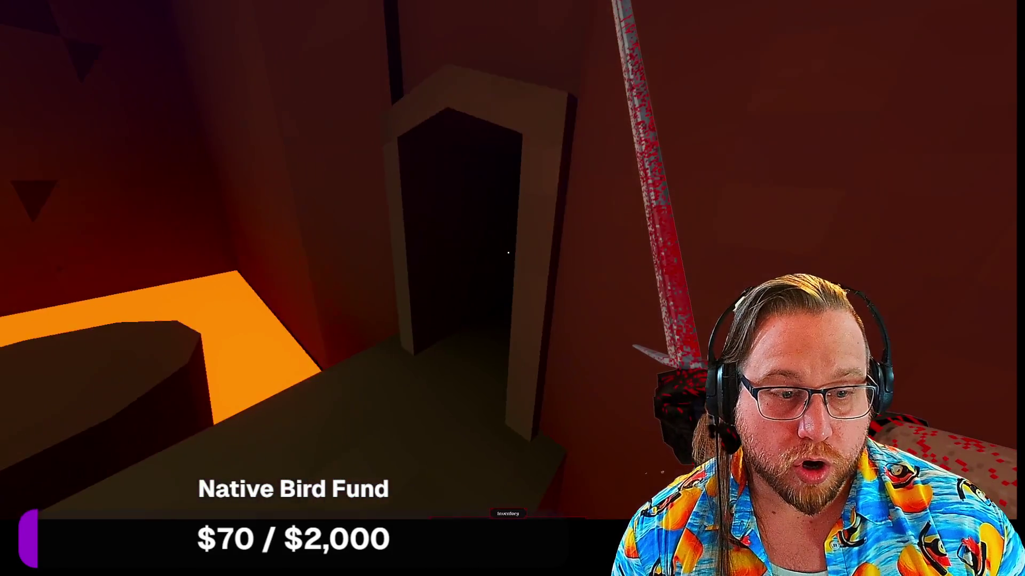
pyautogui.press('w')
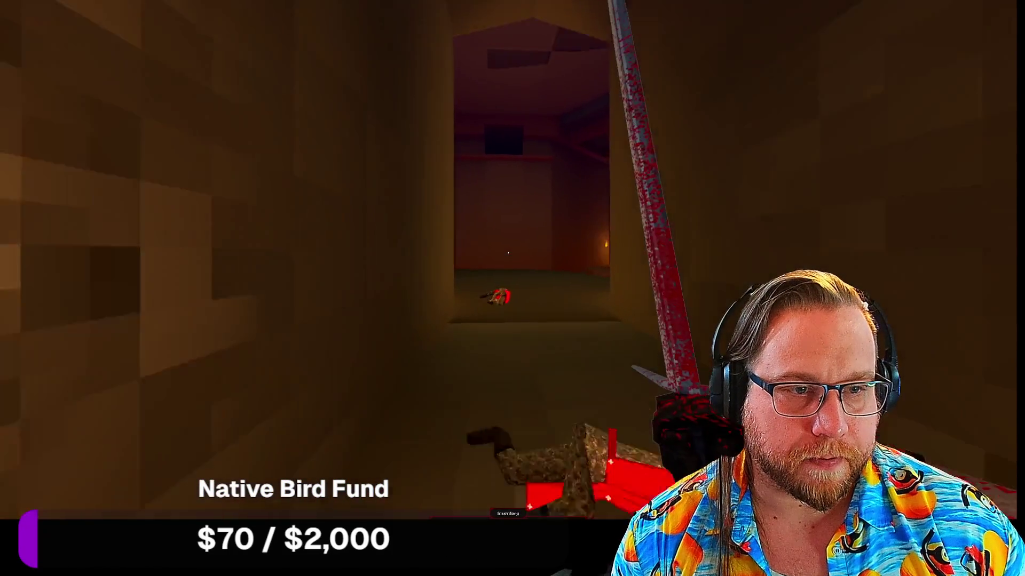
pyautogui.press('w')
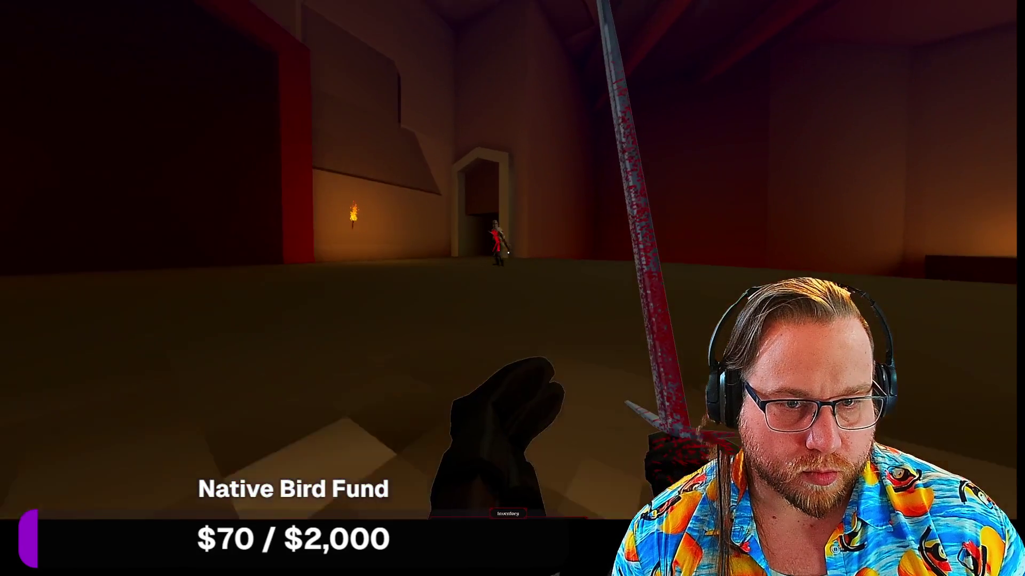
pyautogui.click(508, 253)
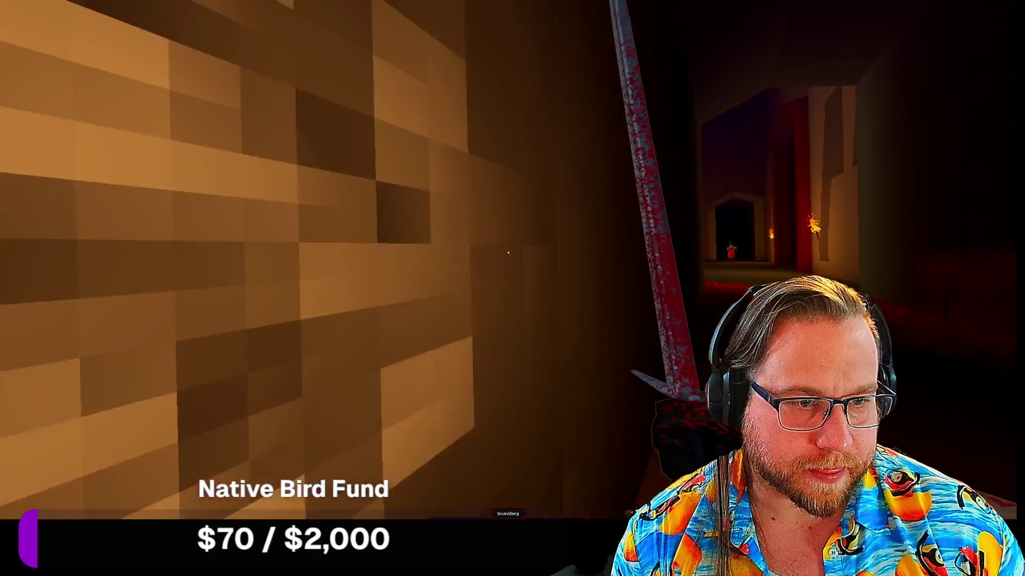
pyautogui.press('w')
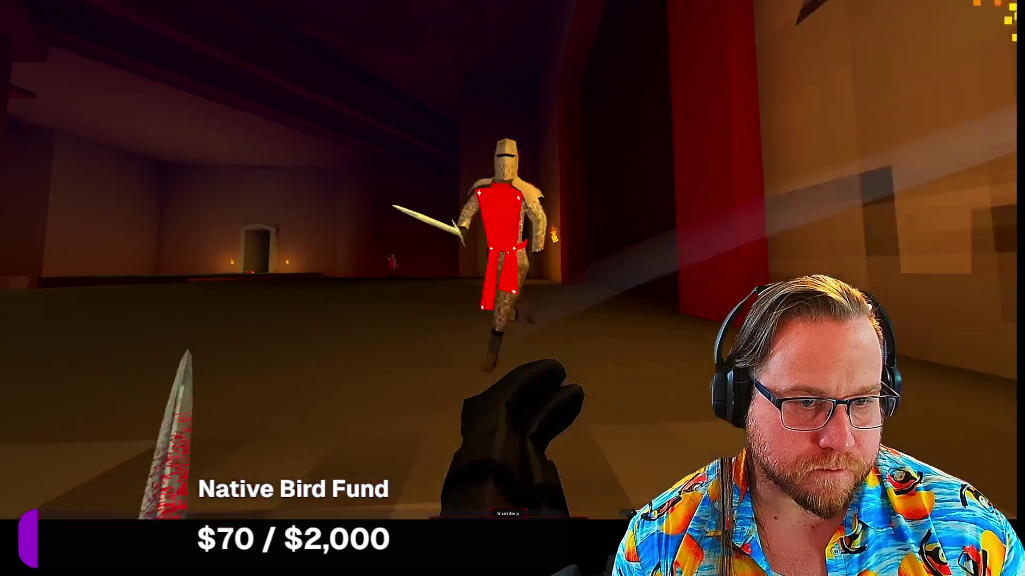
# Slay the red knight, cross the lava cavern and pick up the Copper Key.
pyautogui.click(512, 288)
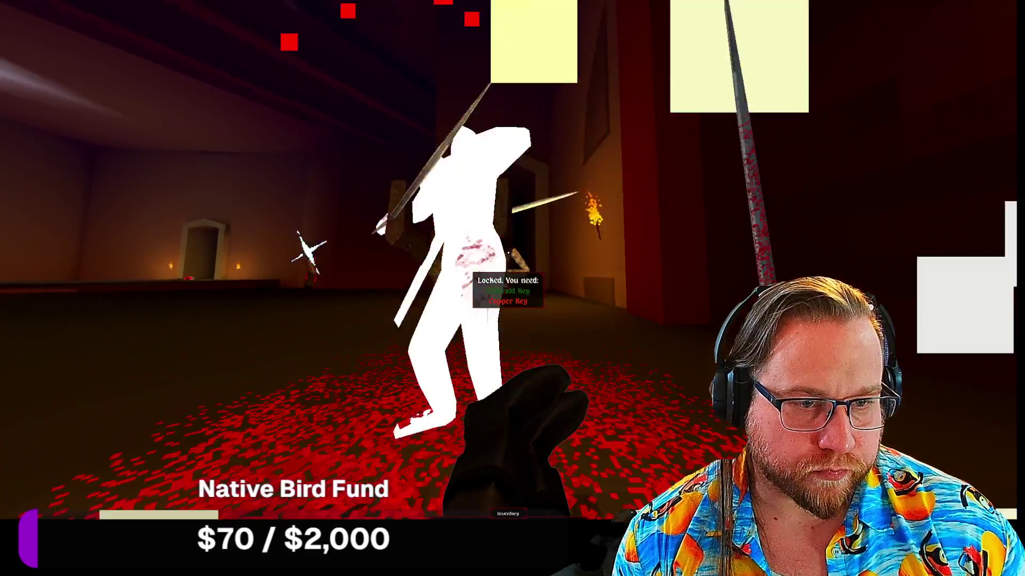
pyautogui.press('w')
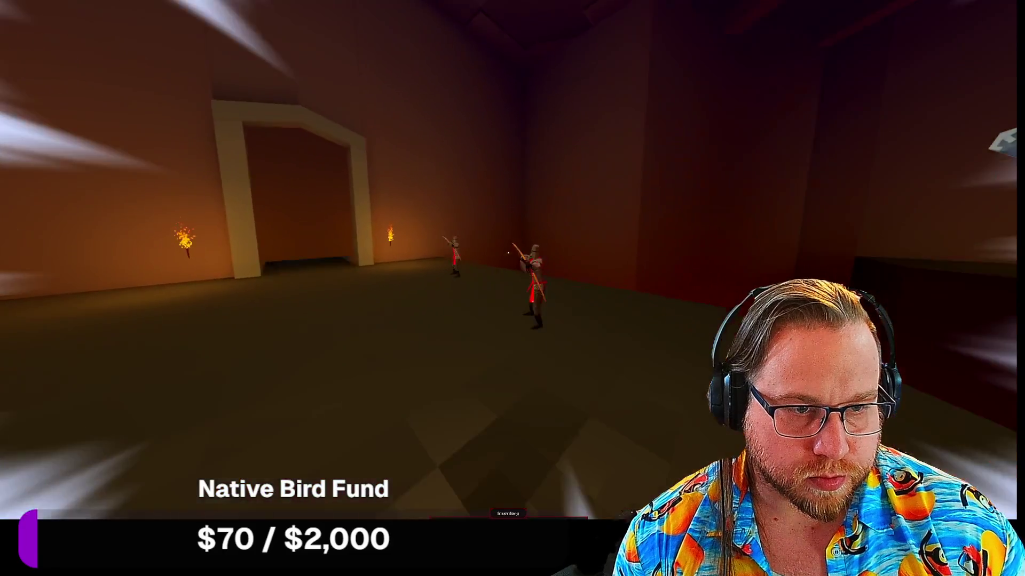
pyautogui.click(508, 253)
pyautogui.click(508, 252)
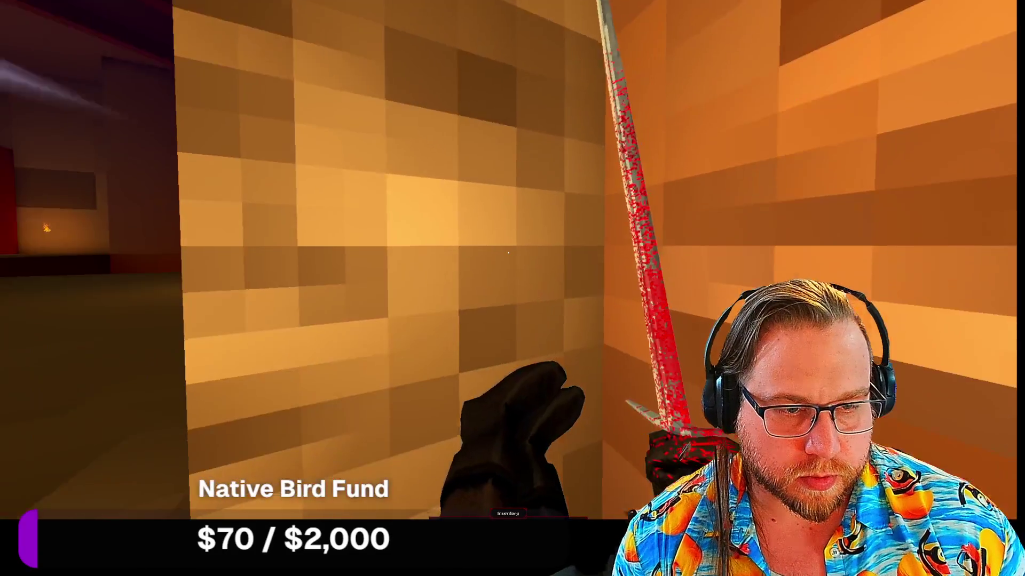
pyautogui.press('w')
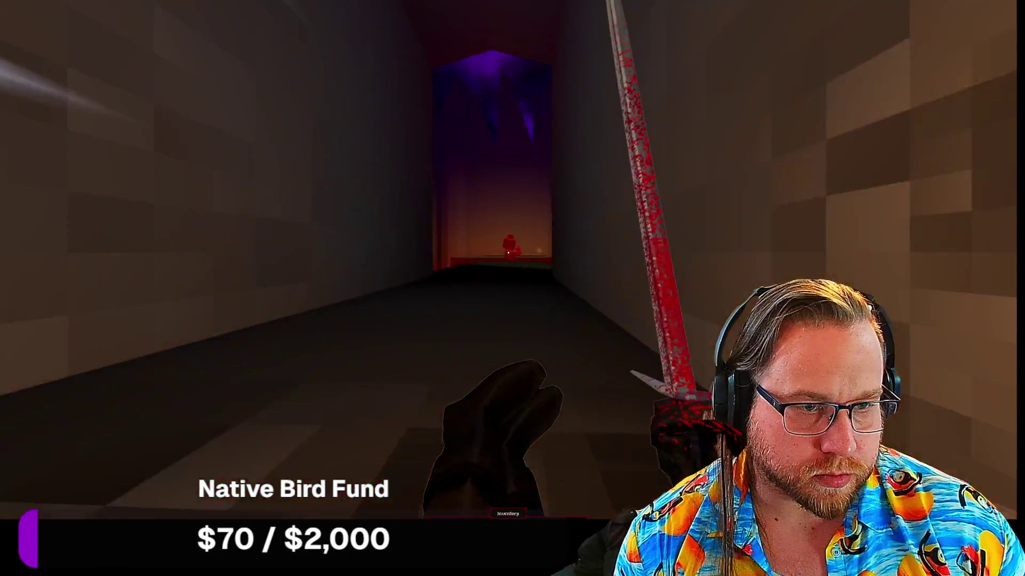
pyautogui.press('w')
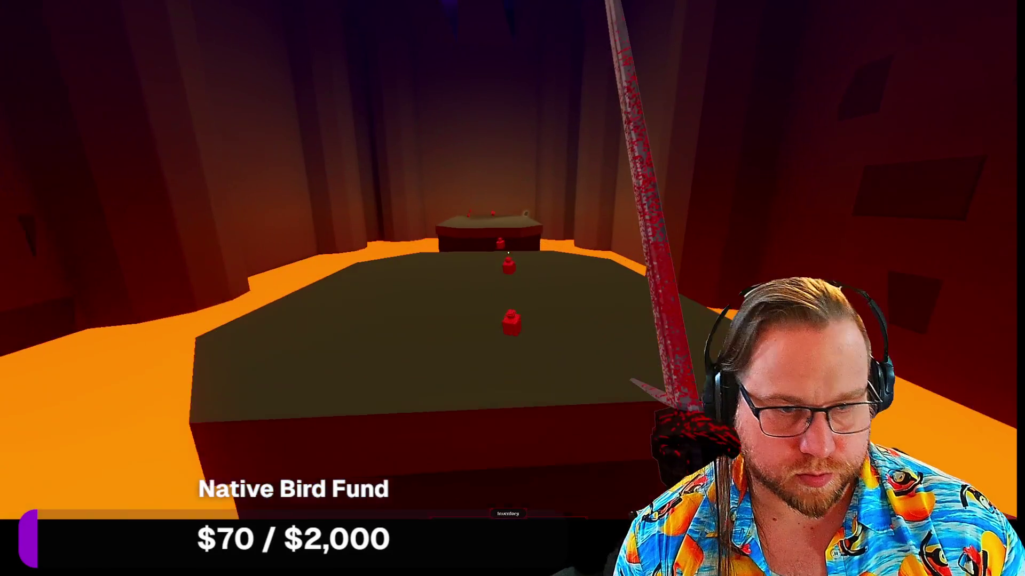
pyautogui.press('w')
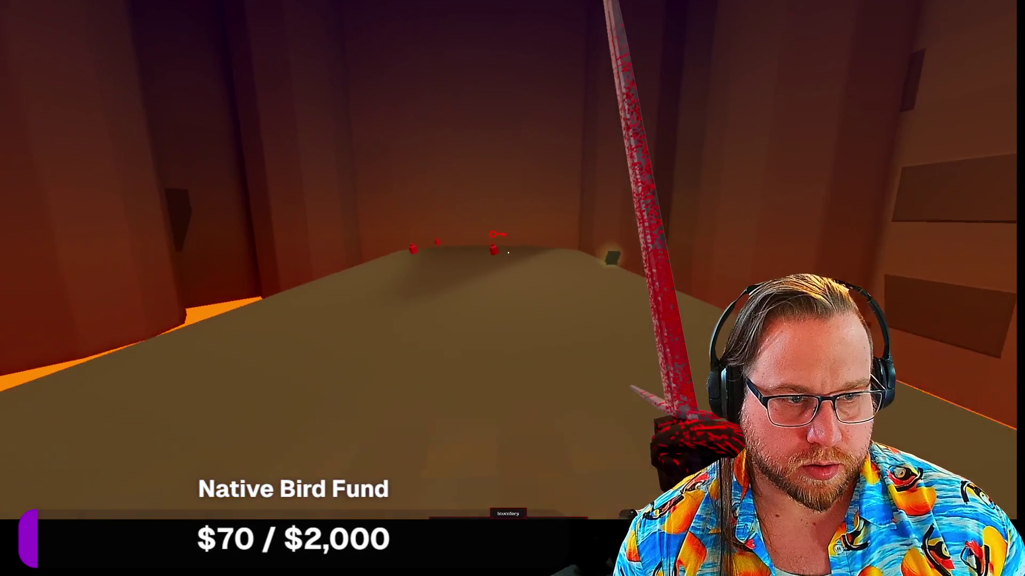
# Cross the remaining lava platforms and rooms to reach the exit door.
pyautogui.press('w')
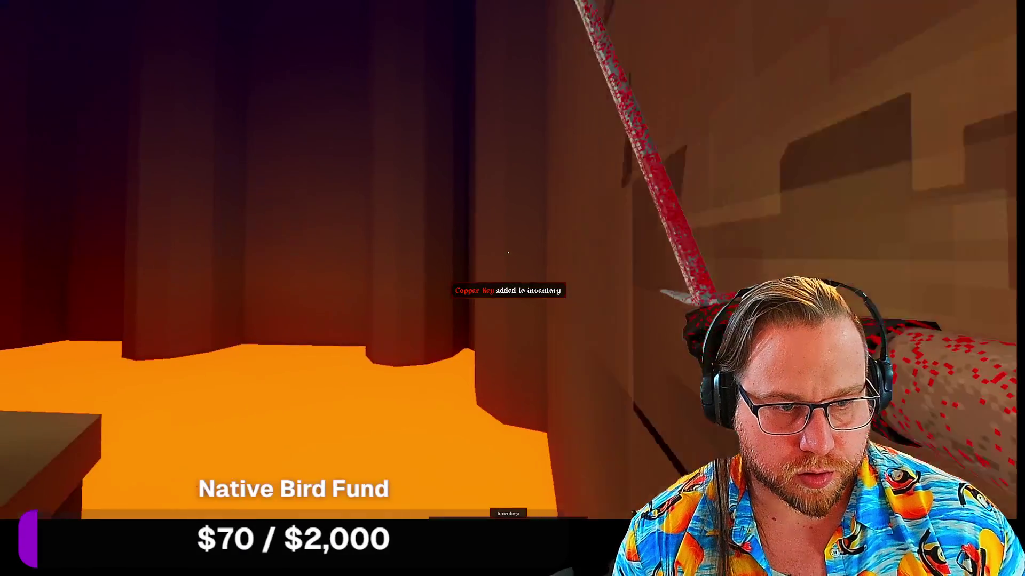
pyautogui.press('w')
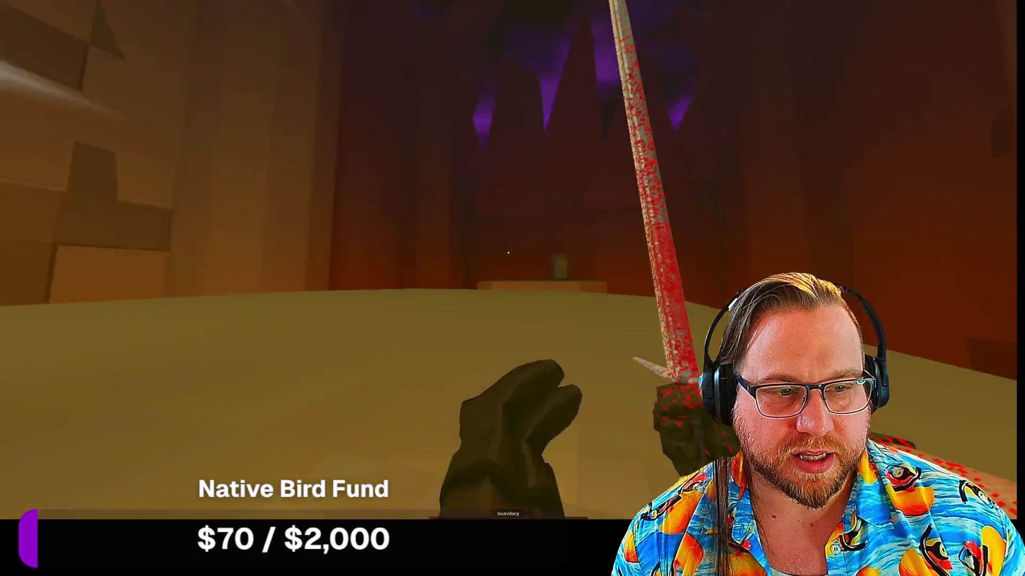
pyautogui.press('w')
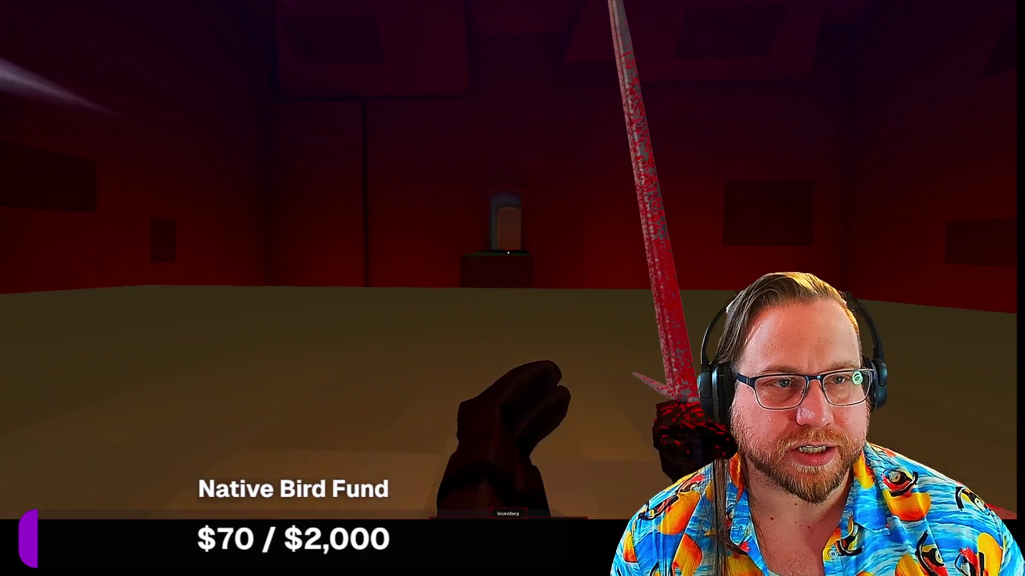
pyautogui.press('w')
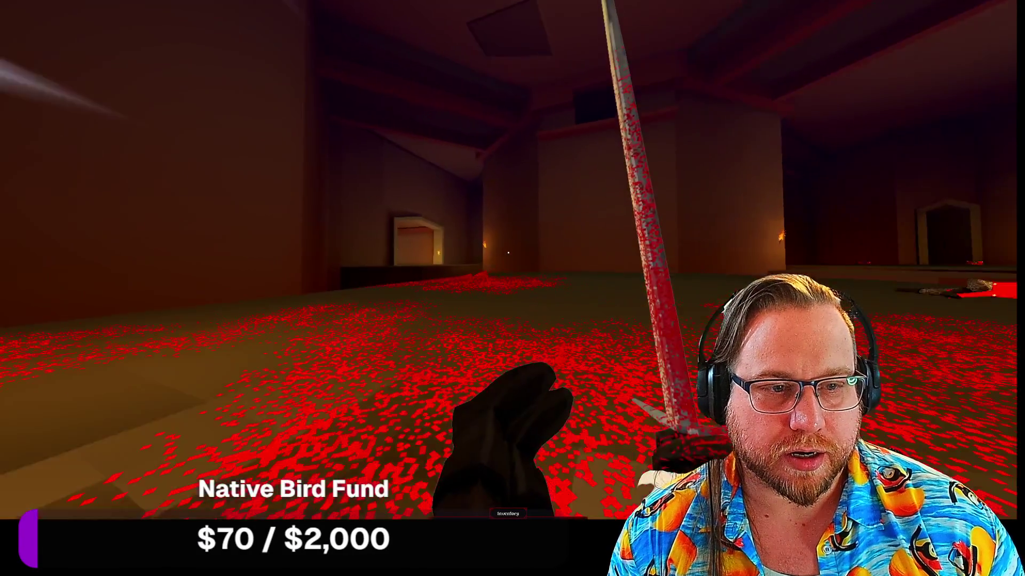
pyautogui.press('w')
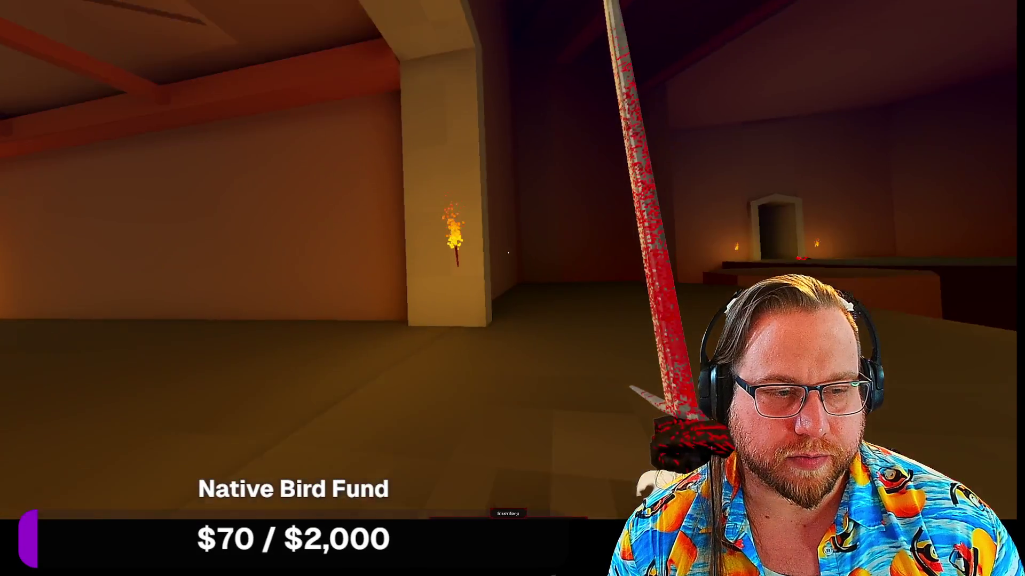
pyautogui.press('w')
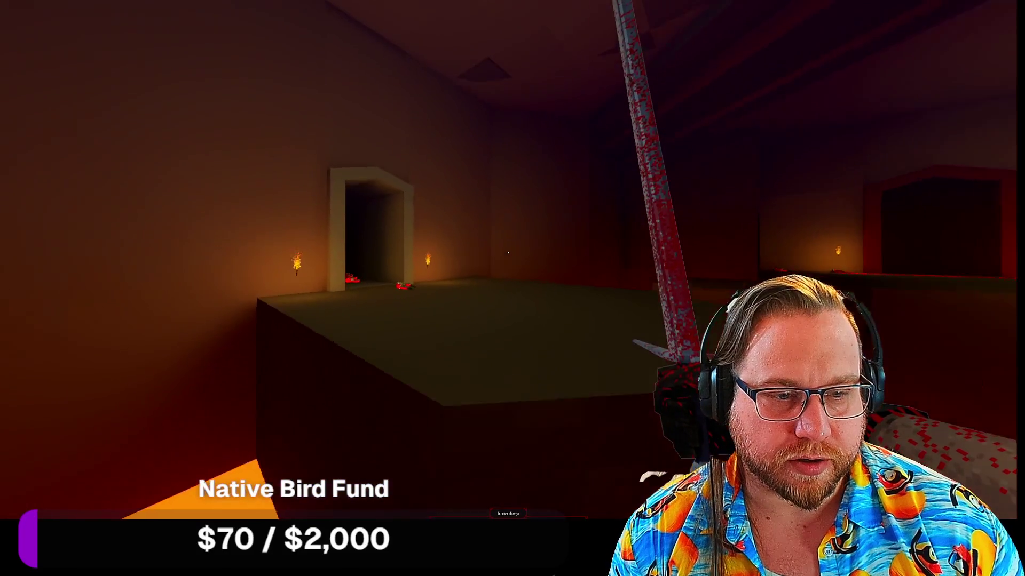
pyautogui.press('w')
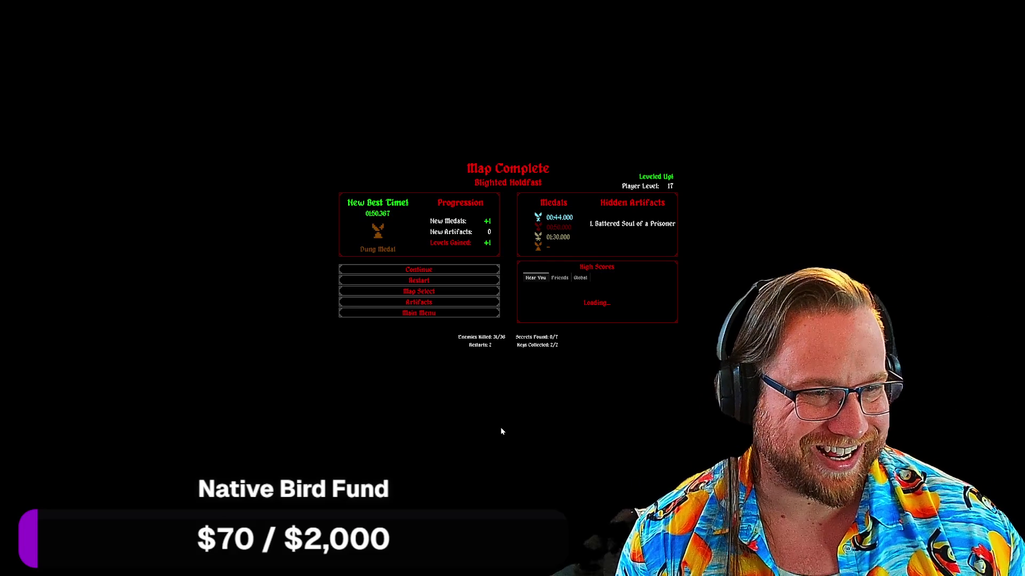
# Go from the results screen to the main menu, quit Bloodthief and shift Steam left.
pyautogui.click(418, 313)
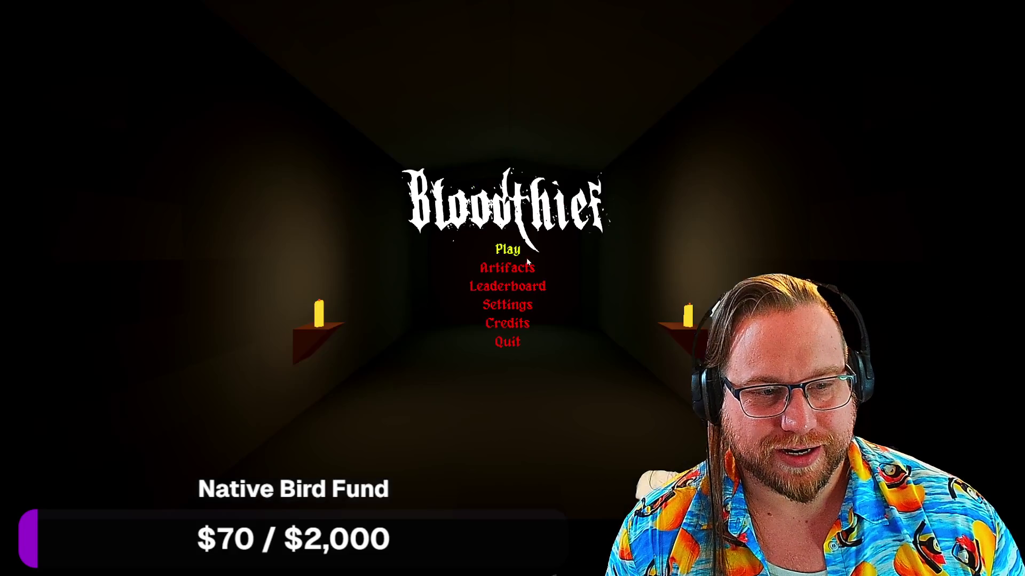
pyautogui.click(505, 341)
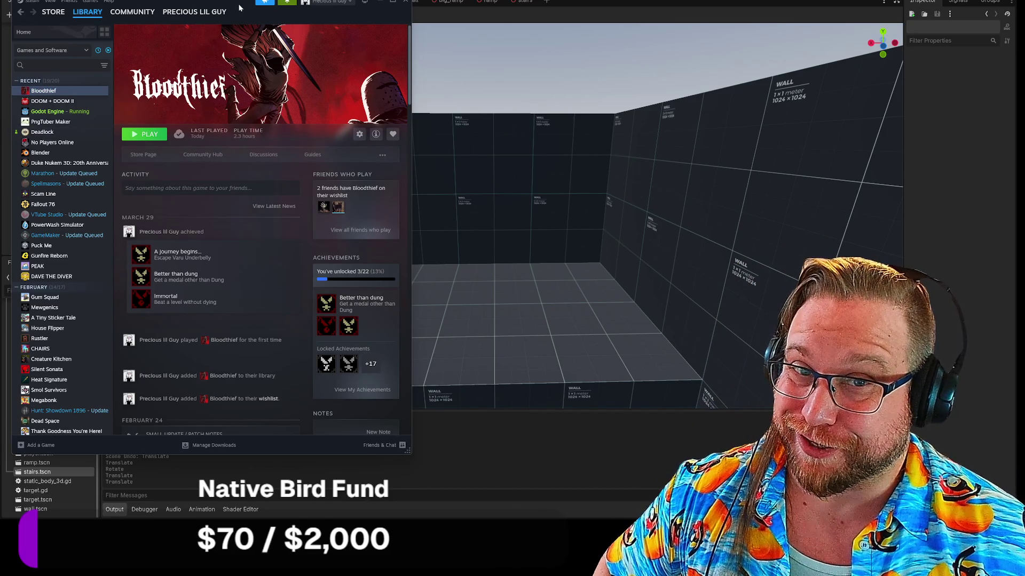
pyautogui.moveTo(239, 7); pyautogui.dragTo(32, 12)
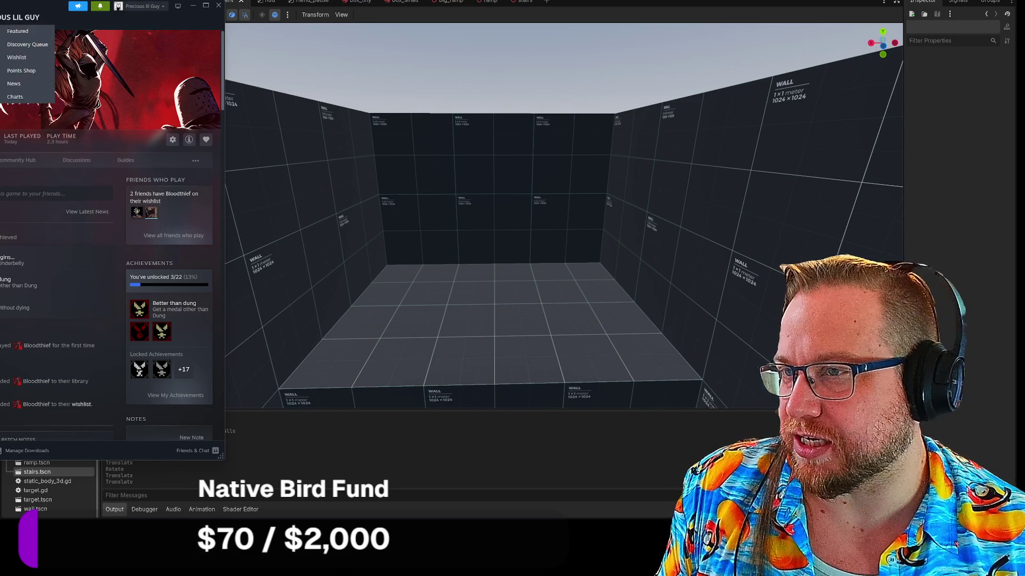
# Switch from Steam back to the Godot editor with Alt+Tab.
pyautogui.hotkey('alt', 'Tab')
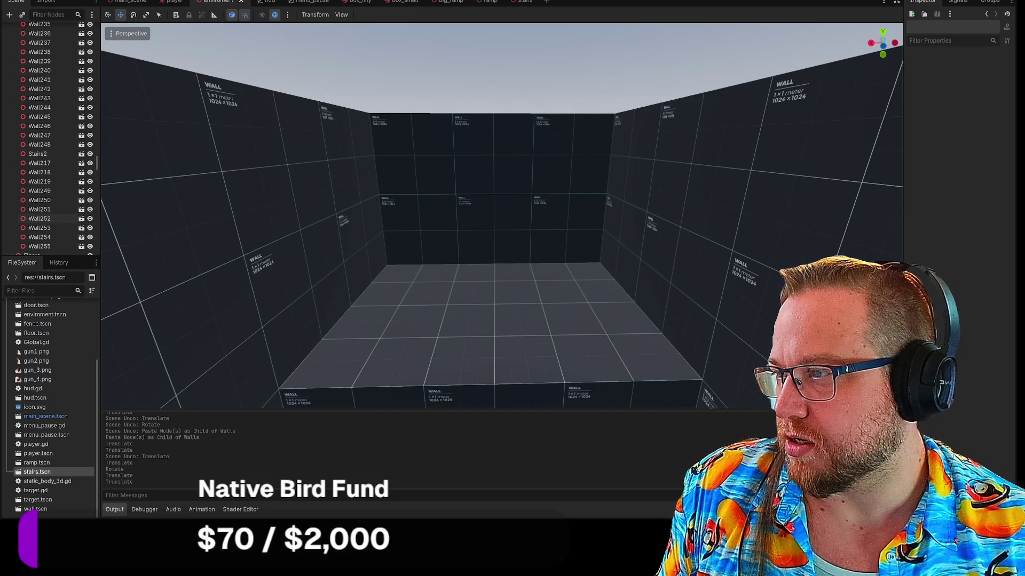
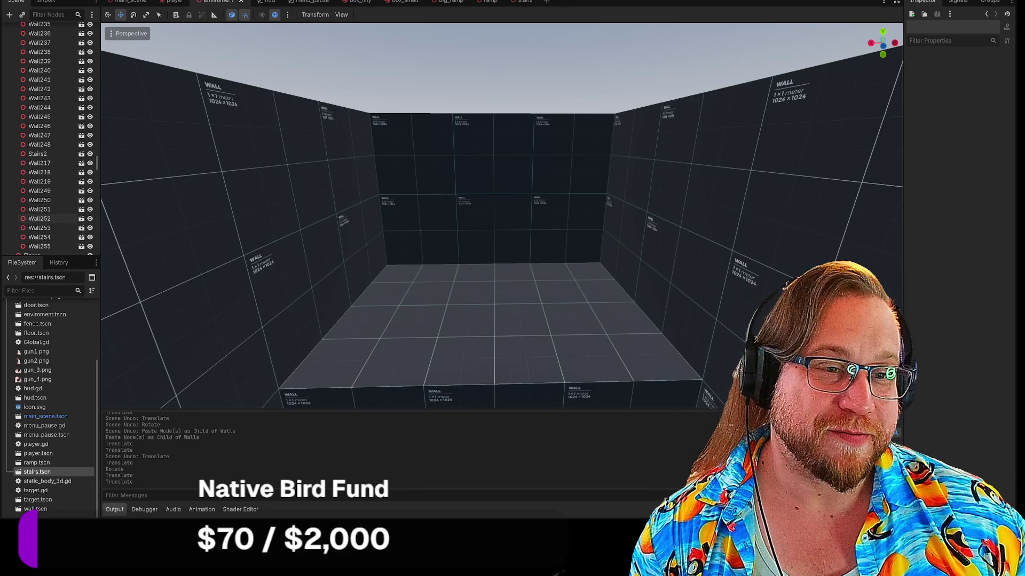
# Look down into the walled room and white stairs, then drag the Steam library window over the editor.
pyautogui.moveTo(511, 193)
pyautogui.mouseDown()
pyautogui.moveTo(510, 250)
pyautogui.moveTo(510, 171)
pyautogui.moveTo(494, 190)
pyautogui.moveTo(510, 193)
pyautogui.mouseUp()
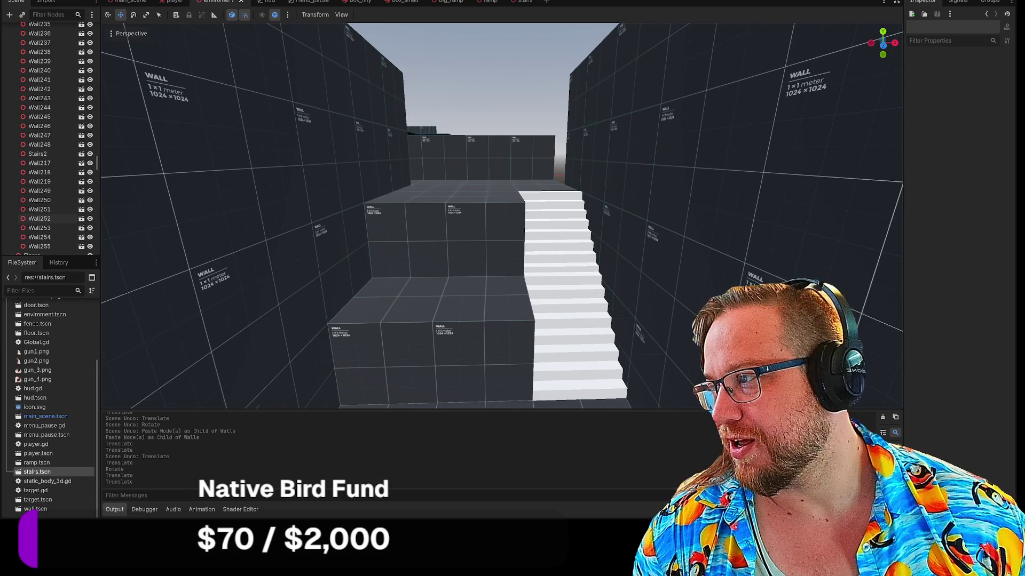
pyautogui.moveTo(3, 6)
pyautogui.mouseDown()
pyautogui.moveTo(480, 6)
pyautogui.moveTo(421, 5)
pyautogui.mouseUp()
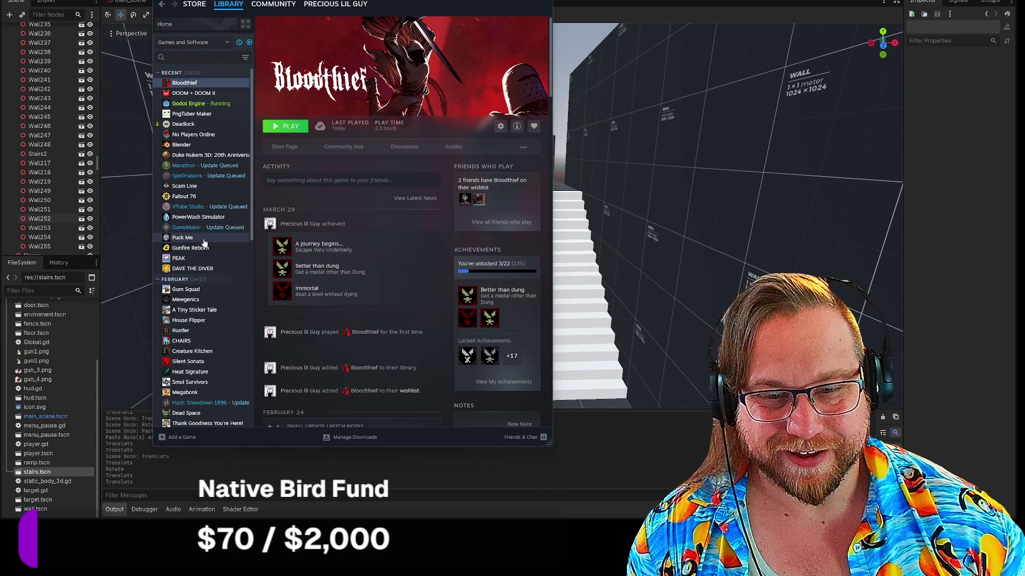
# Open Thank Goodness You're Here!, then the DOOM + DOOM II page, and return to Godot.
pyautogui.scroll(-3, 203, 243)
pyautogui.click(205, 344)
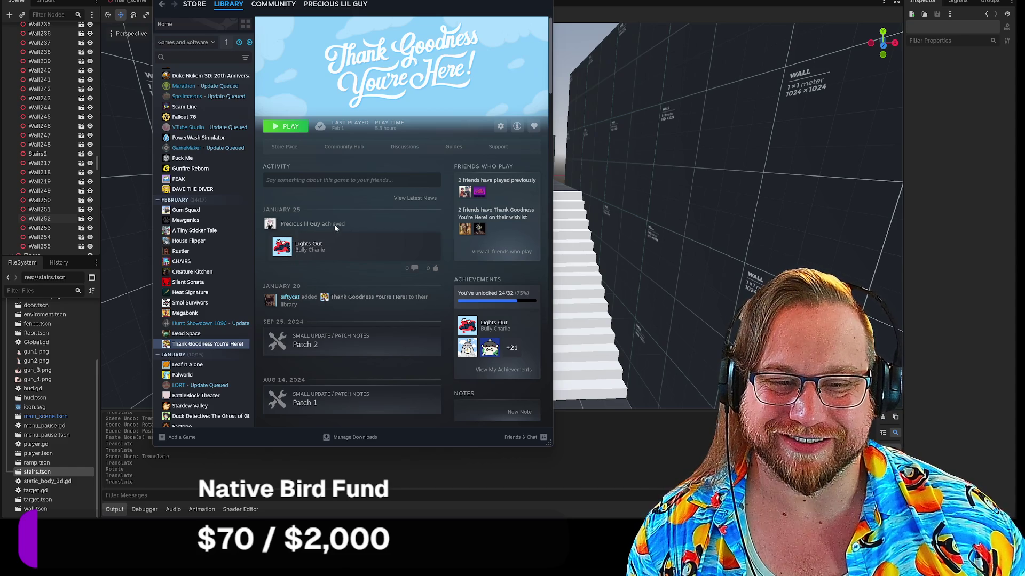
pyautogui.scroll(-3, 337, 224)
pyautogui.scroll(3, 337, 224)
pyautogui.scroll(3, 190, 233)
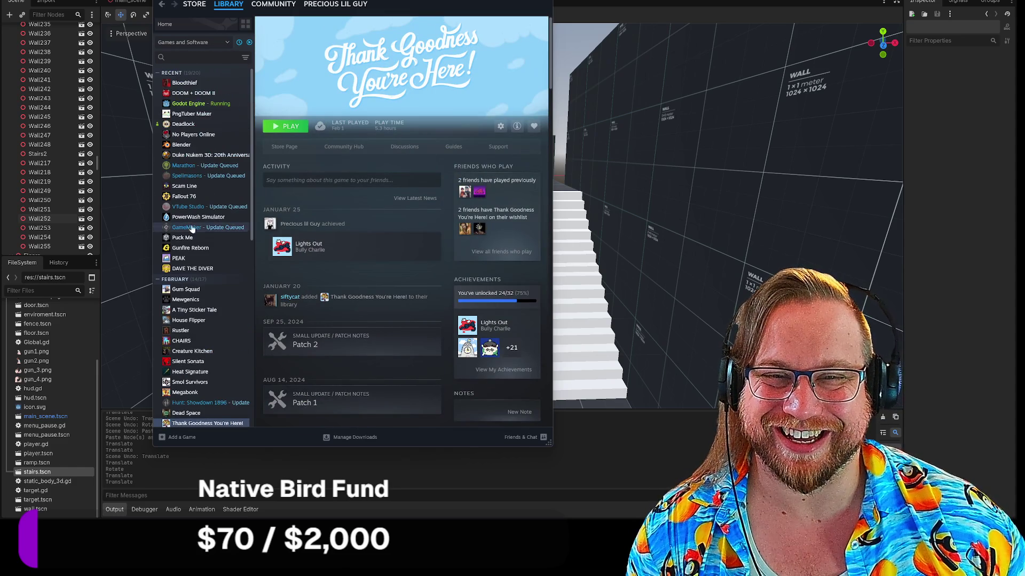
pyautogui.click(192, 93)
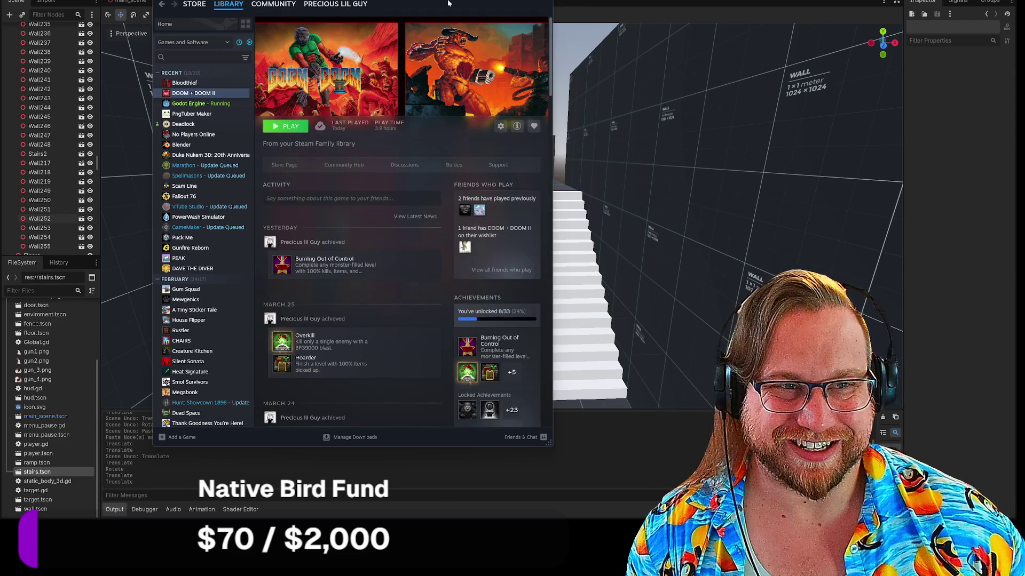
pyautogui.hotkey('alt', 'Tab')
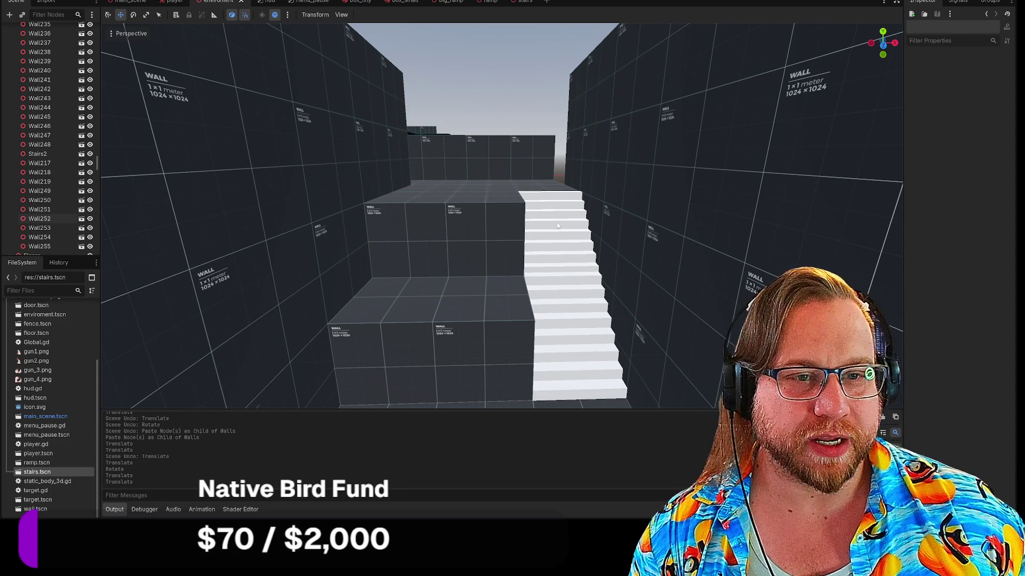
# Fly the camera through the walled room toward the corridor and stairs, then select Wall201.
pyautogui.press('w')
pyautogui.press('w')
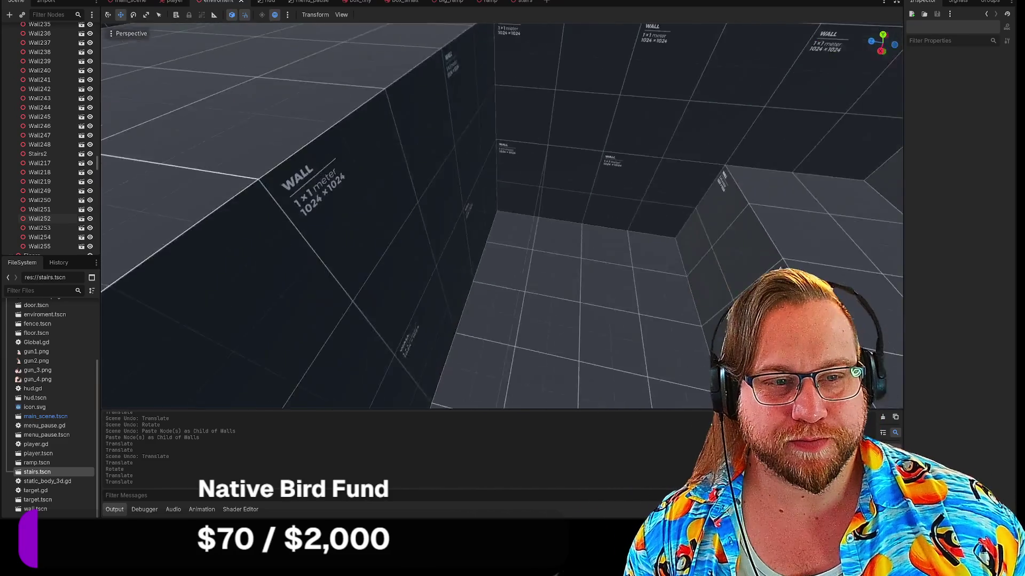
pyautogui.press('s')
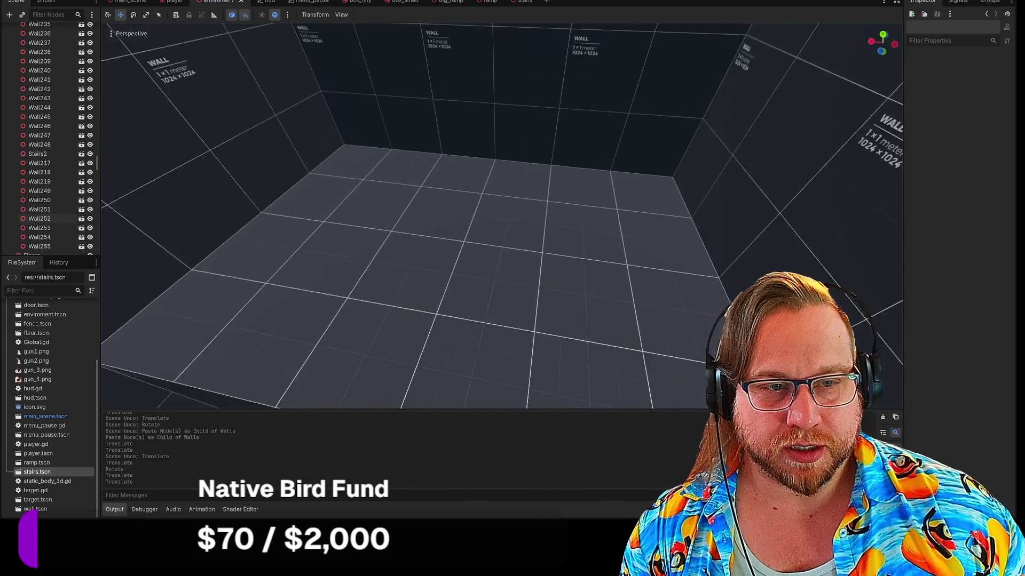
pyautogui.press('w')
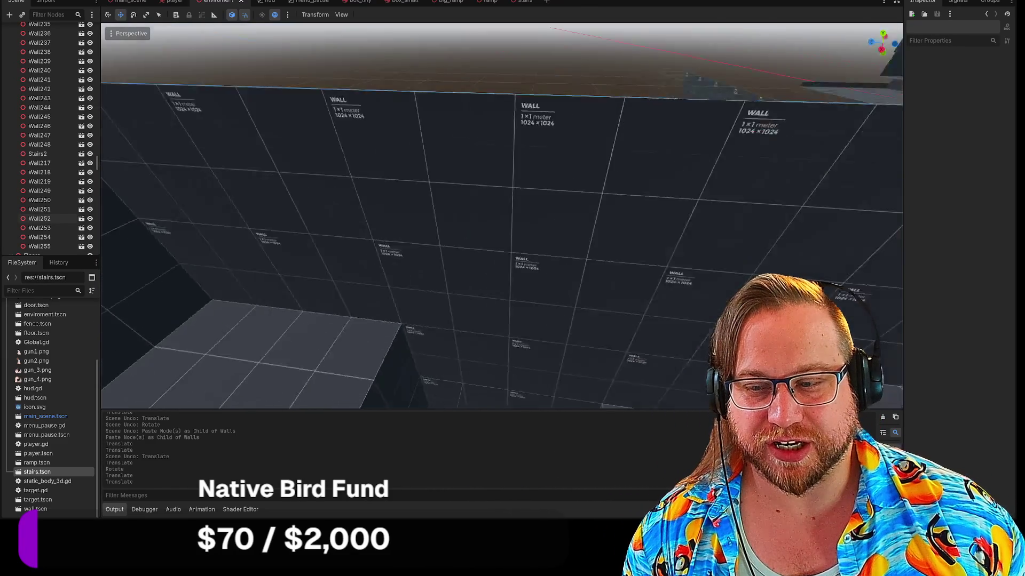
pyautogui.press('w')
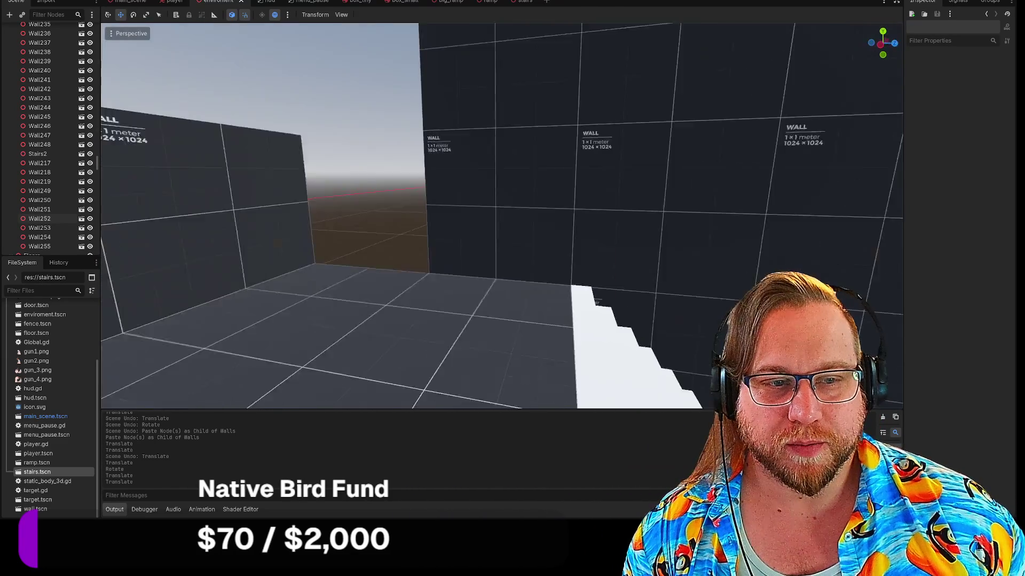
pyautogui.press('w')
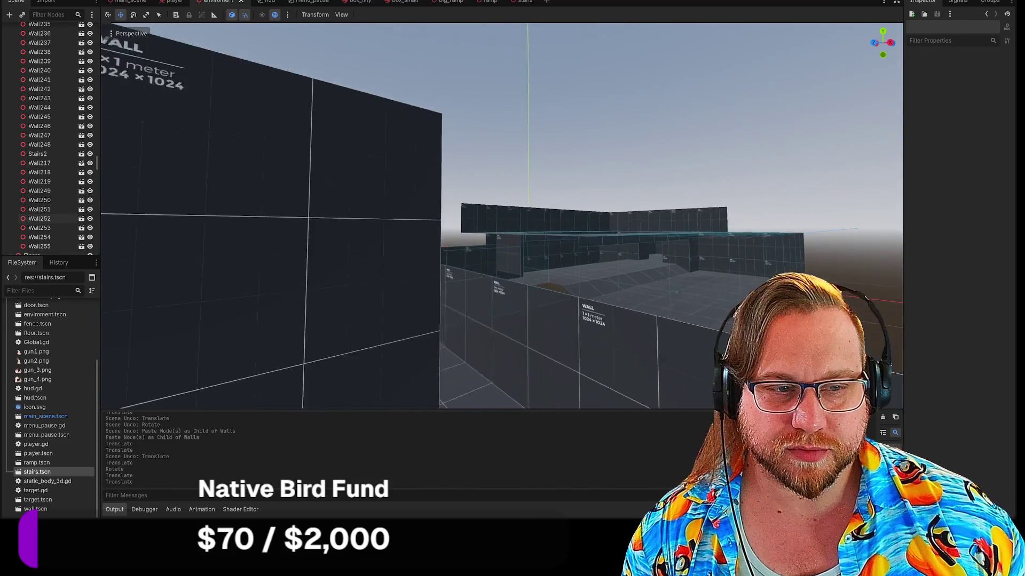
pyautogui.click(407, 154)
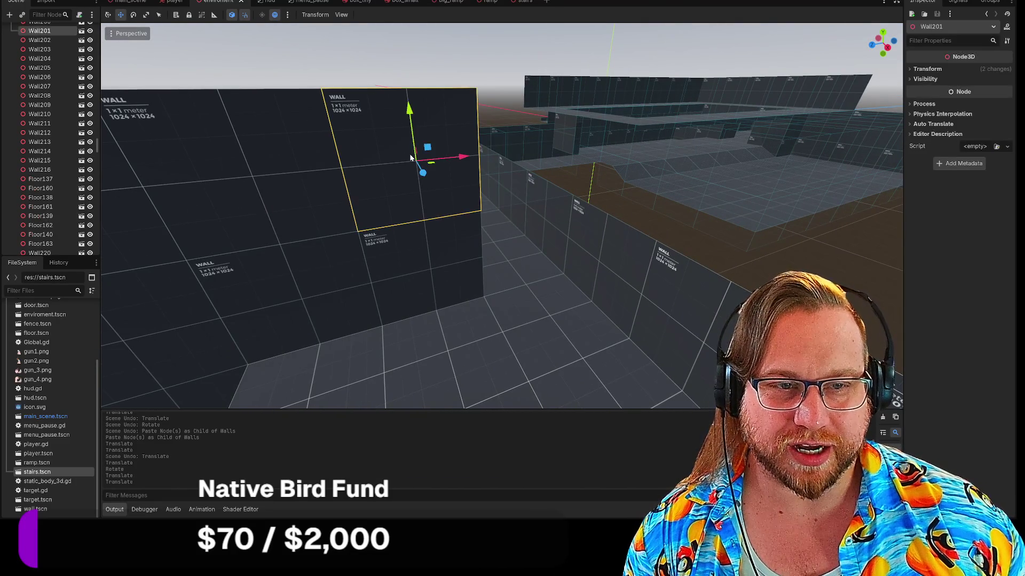
# Paste a copied wall panel into Walls and move it 2 units along Z.
pyautogui.scroll(10, 46, 126)
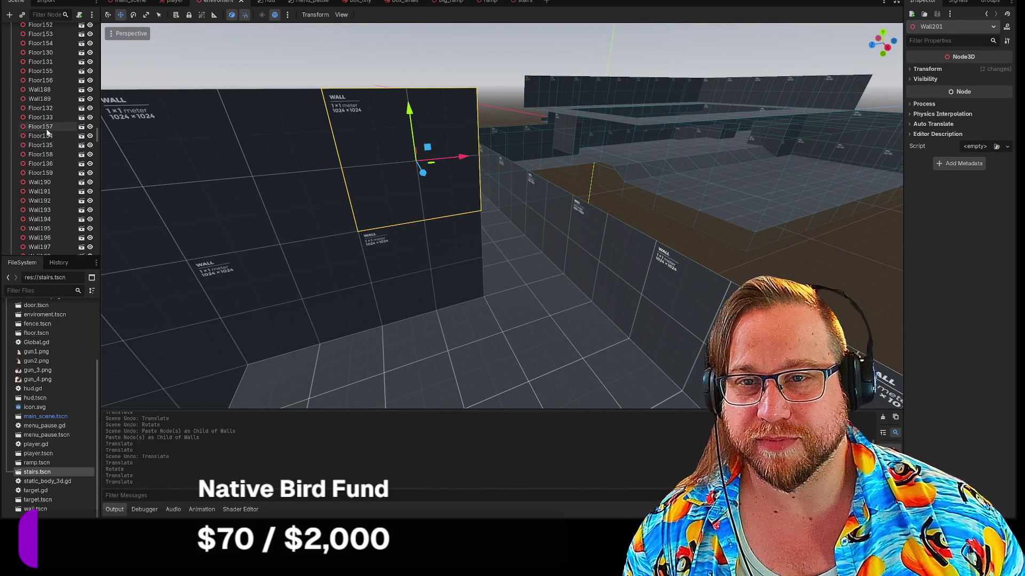
pyautogui.scroll(15, 46, 127)
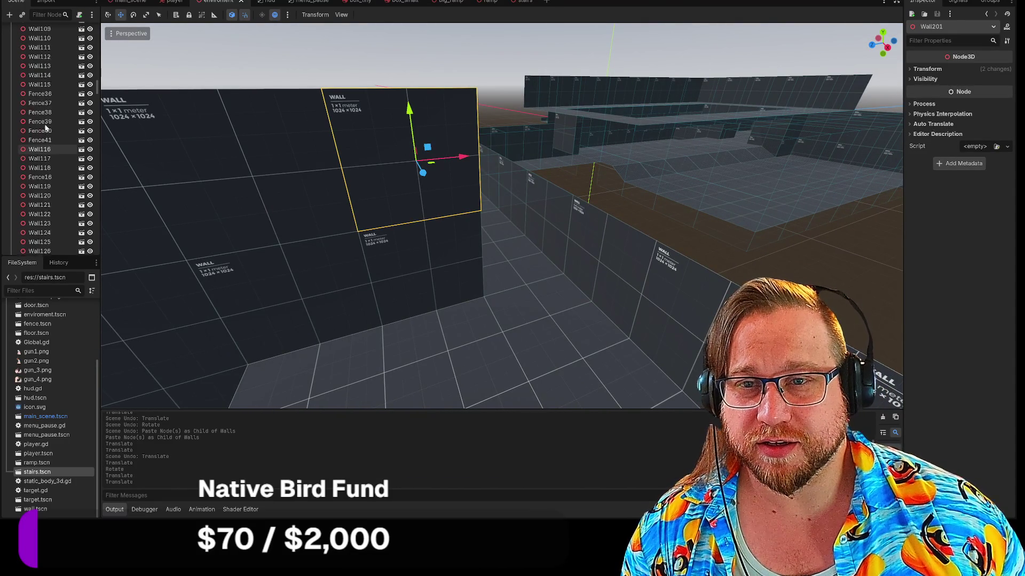
pyautogui.scroll(15, 46, 128)
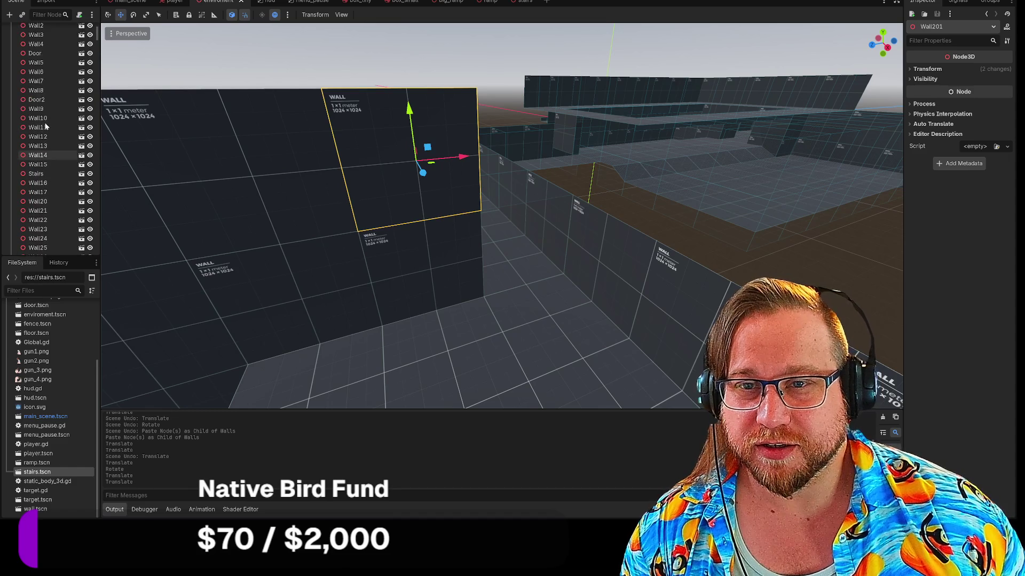
pyautogui.click(26, 107)
pyautogui.hotkey('ctrl', 'v')
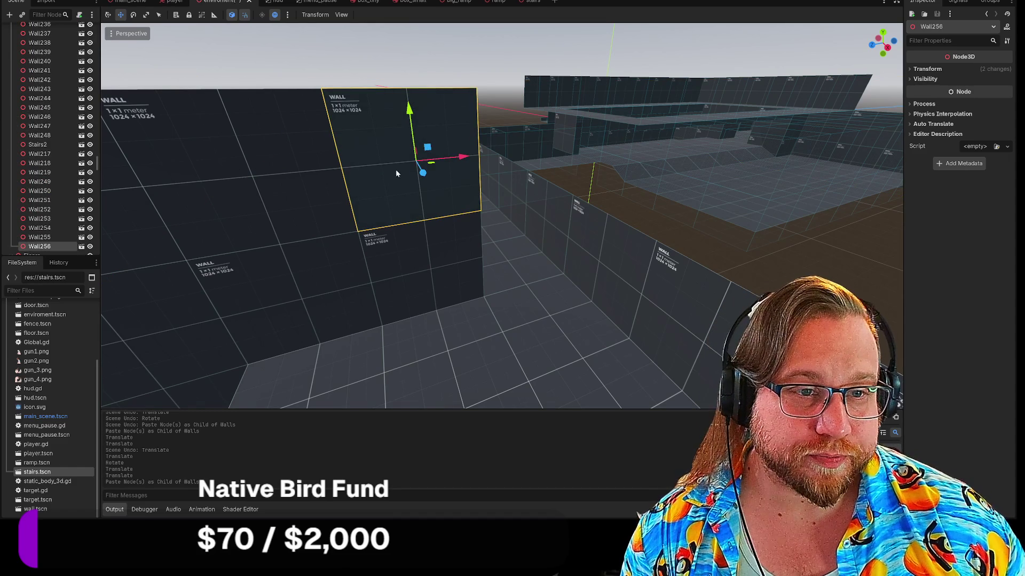
pyautogui.moveTo(427, 166); pyautogui.dragTo(561, 164)
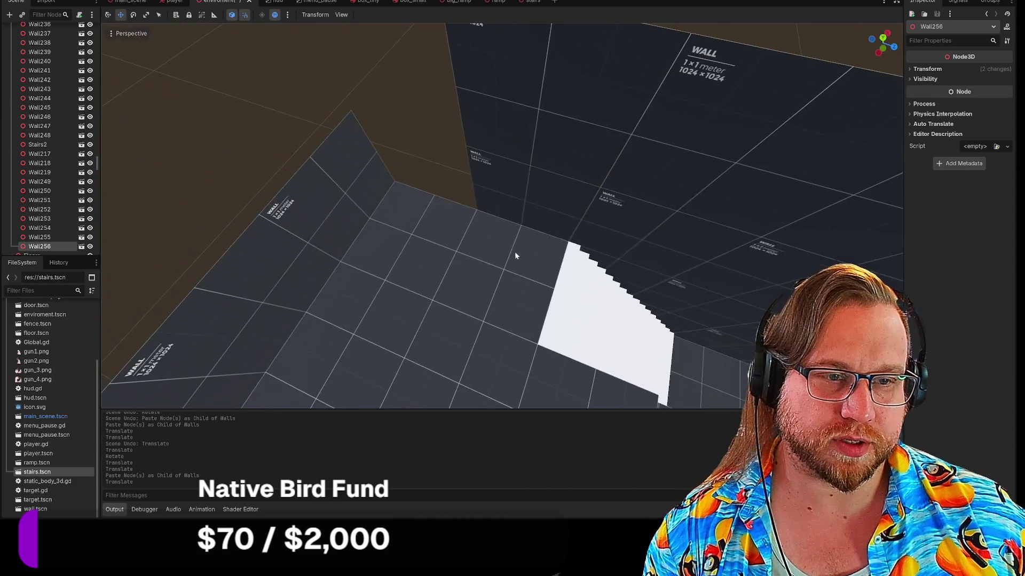
# Paste copies of wall panels Wall233 and Wall240 into Walls and place them.
pyautogui.click(523, 198)
pyautogui.keyDown('shift'); pyautogui.click(540, 99); pyautogui.keyUp('shift')
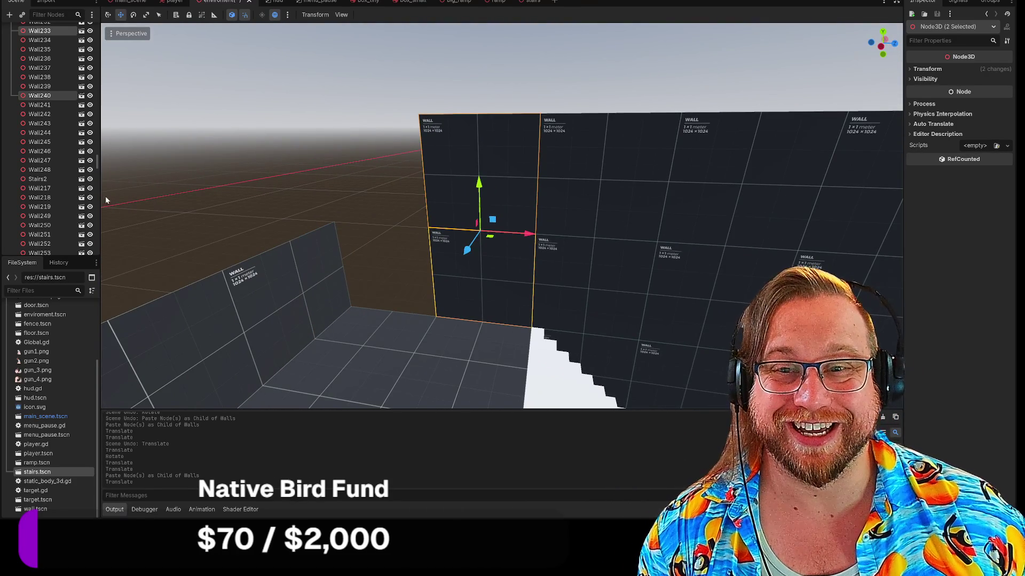
pyautogui.scroll(5, 52, 184)
pyautogui.scroll(5, 45, 193)
pyautogui.moveTo(98, 115); pyautogui.dragTo(100, 23)
pyautogui.click(33, 105)
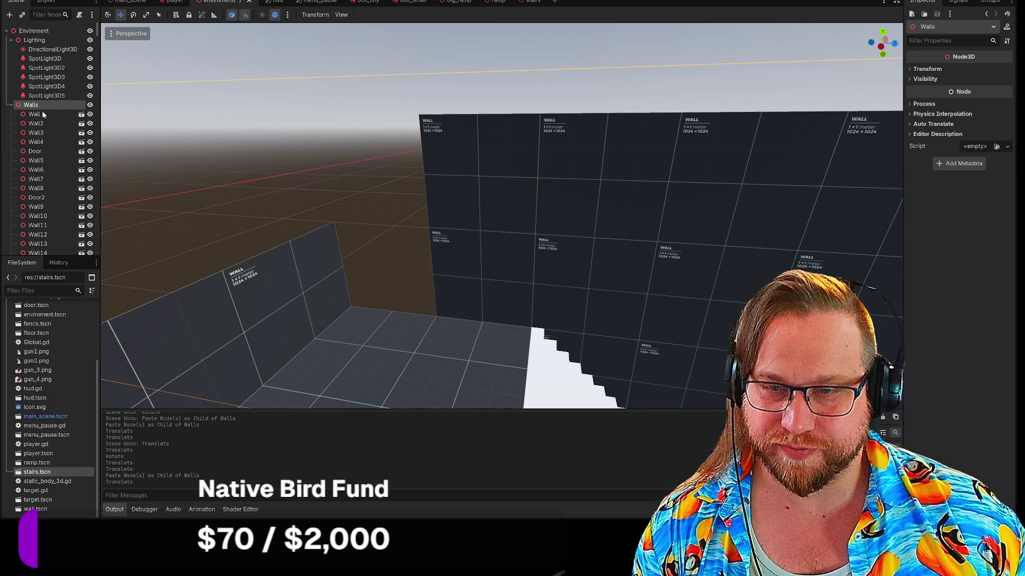
pyautogui.keyDown('shift'); pyautogui.click(499, 222); pyautogui.keyUp('shift')
pyautogui.click(467, 224)
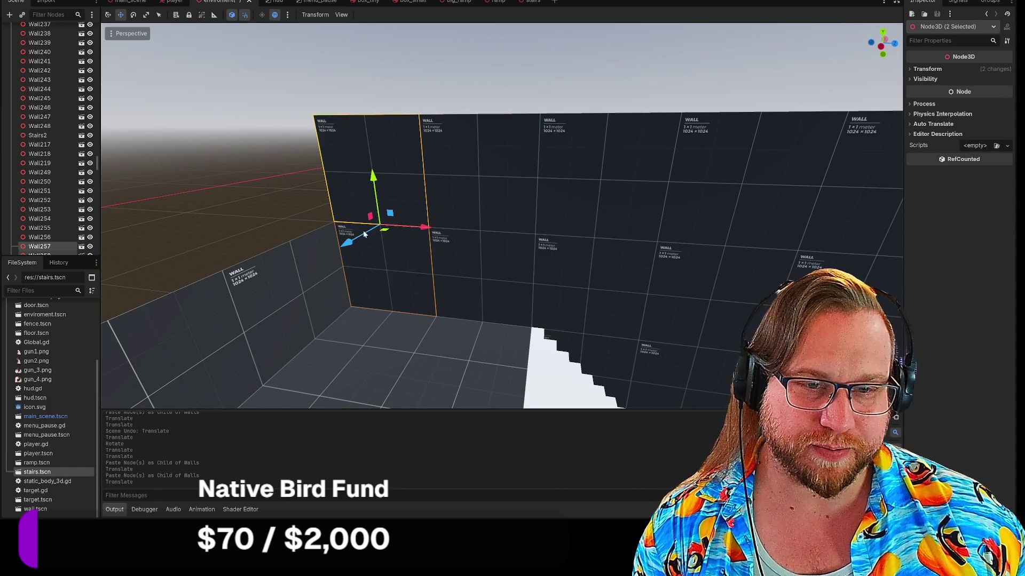
# Paste copies of back-wall panels Wall220, Wall221 and Wall222 into Walls, raised one row higher.
pyautogui.moveTo(205, 212); pyautogui.dragTo(204, 212)
pyautogui.click(415, 211)
pyautogui.keyDown('shift'); pyautogui.click(520, 200); pyautogui.keyUp('shift')
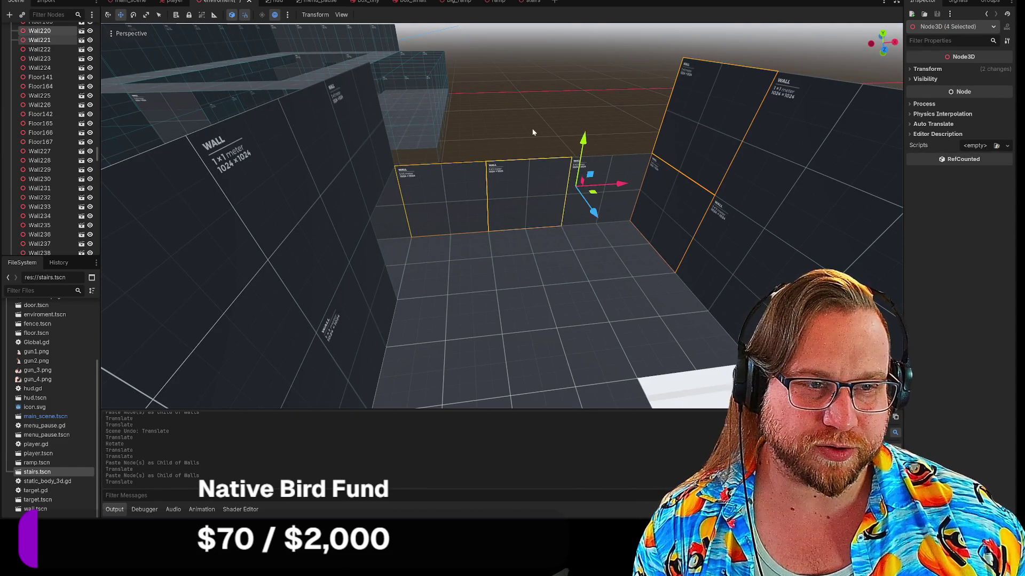
pyautogui.moveTo(450, 194); pyautogui.dragTo(553, 196)
pyautogui.keyDown('shift'); pyautogui.click(592, 184); pyautogui.keyUp('shift')
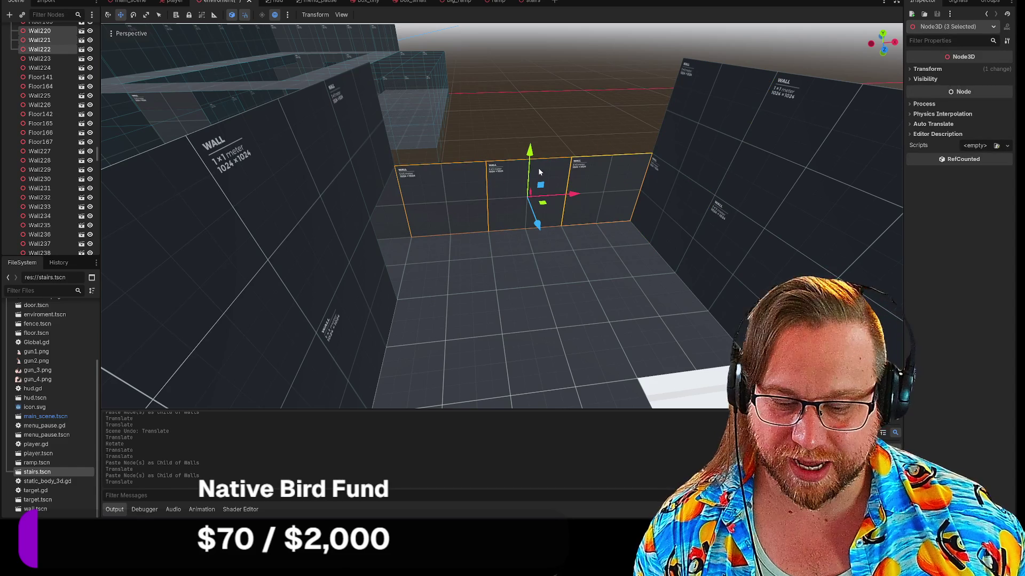
pyautogui.scroll(4, 75, 94)
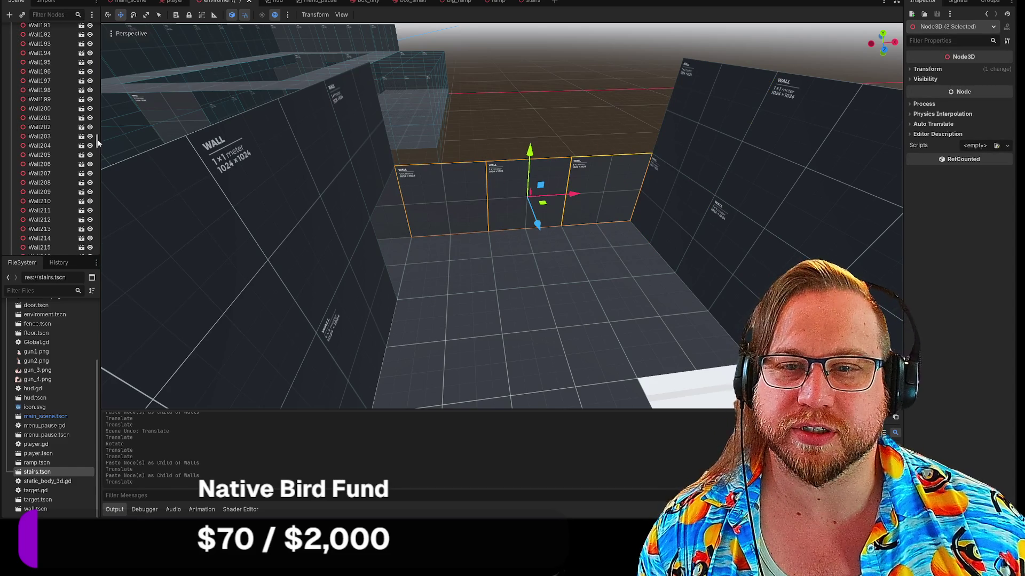
pyautogui.moveTo(97, 140); pyautogui.dragTo(97, 30)
pyautogui.click(44, 106)
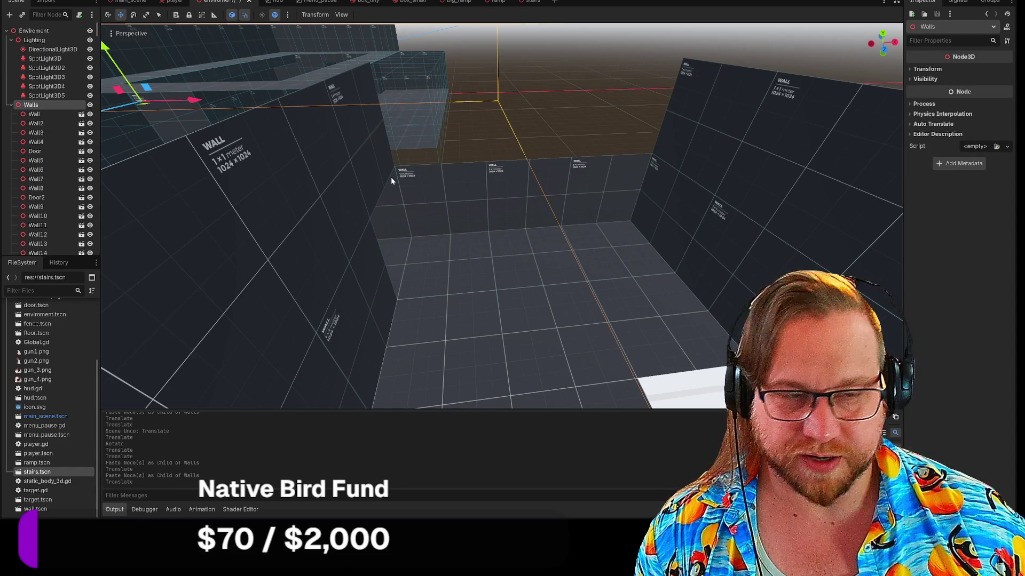
pyautogui.hotkey('ctrl', 'v')
pyautogui.moveTo(529, 150); pyautogui.dragTo(520, 56)
# Select floor tile Floor133, clear the selection, and start flying around the level.
pyautogui.click(498, 255)
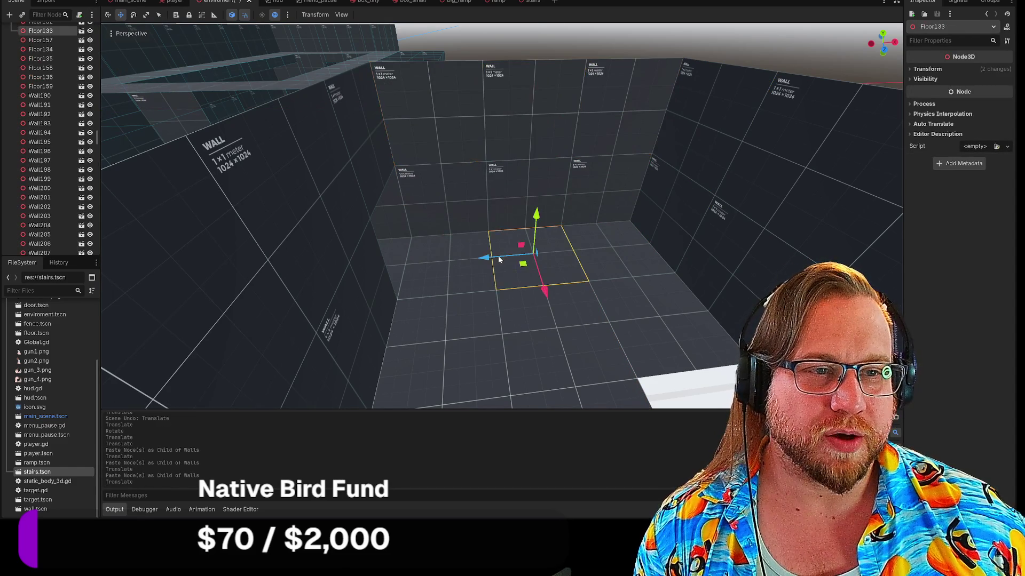
pyautogui.click(473, 199)
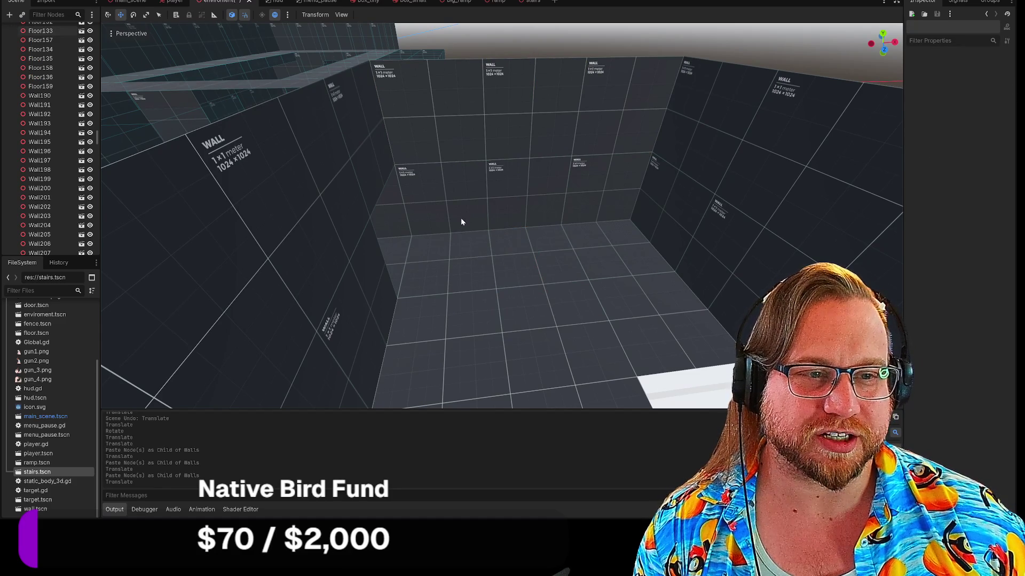
pyautogui.rightClick(456, 210)
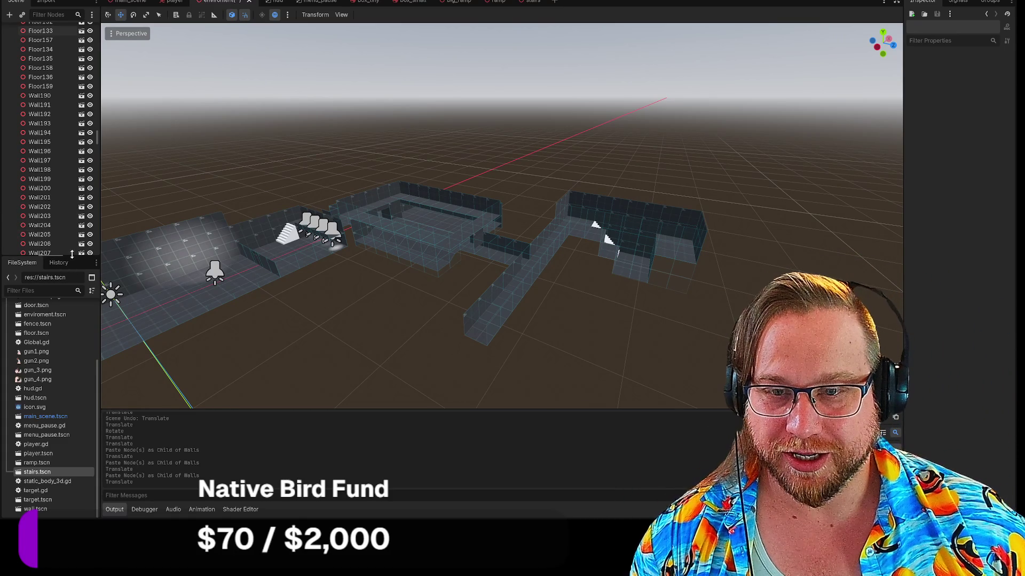
# Make the FileSystem file list taller and reframe the 3D view from the View menu.
pyautogui.moveTo(50, 258)
pyautogui.mouseDown()
pyautogui.moveTo(51, 292)
pyautogui.moveTo(85, 180)
pyautogui.moveTo(85, 258)
pyautogui.moveTo(85, 240)
pyautogui.mouseUp()
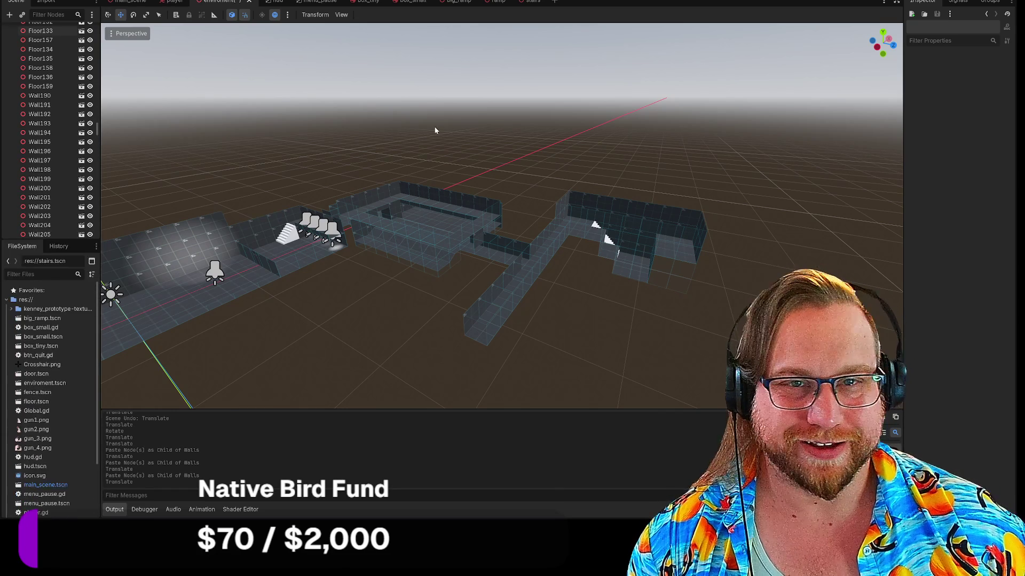
pyautogui.click(219, 16)
pyautogui.click(243, 20)
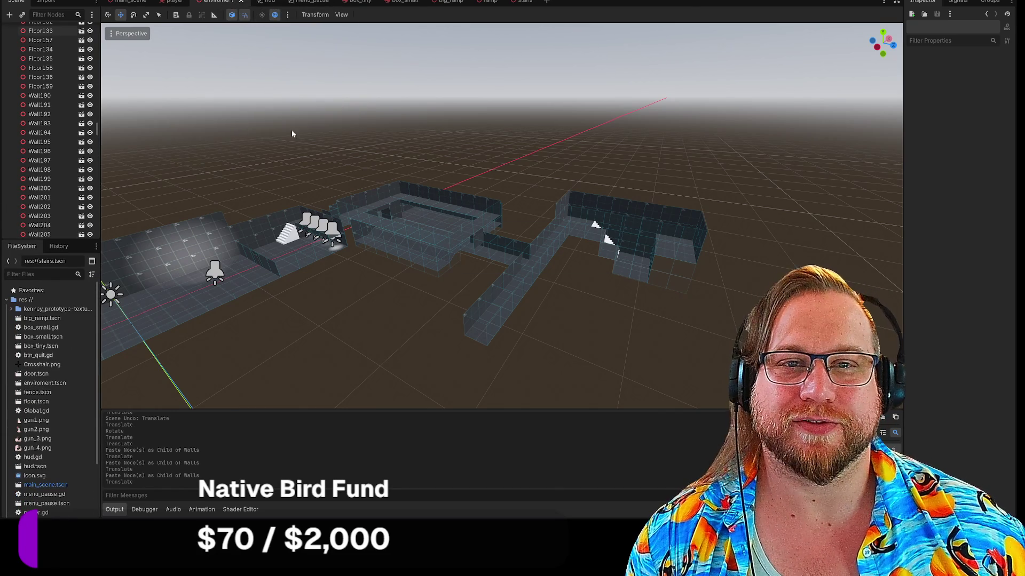